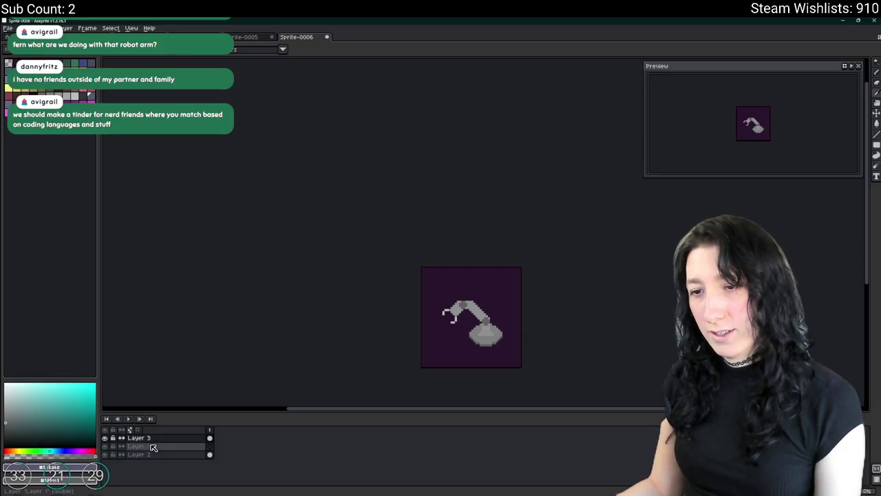
Undo the two light-grey Paint Bucket fills on the claw so it turns dark again.
{"action": "scroll", "coordinate": [380, 231], "scroll_direction": "up", "scroll_amount": 2}
{"action": "scroll", "coordinate": [276, 201], "scroll_direction": "up", "scroll_amount": 1}
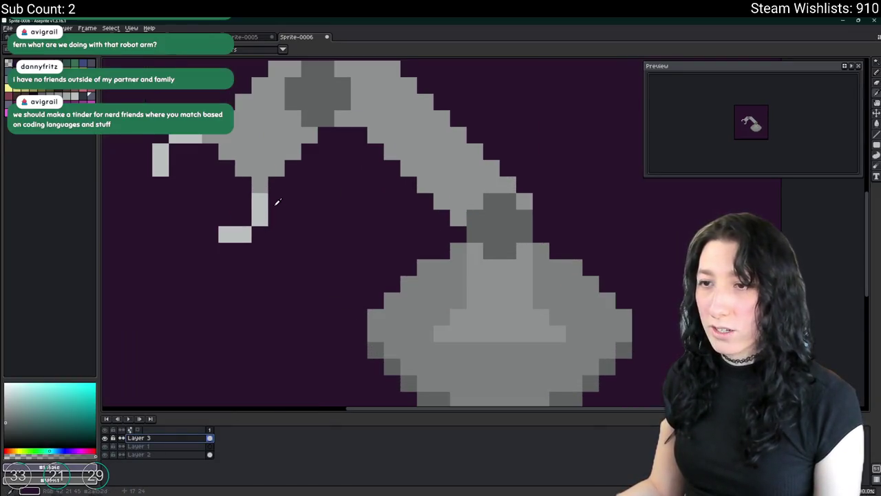
{"action": "key", "text": "ctrl+z"}
{"action": "key", "text": "ctrl+z"}
{"action": "key", "text": "ctrl+z"}
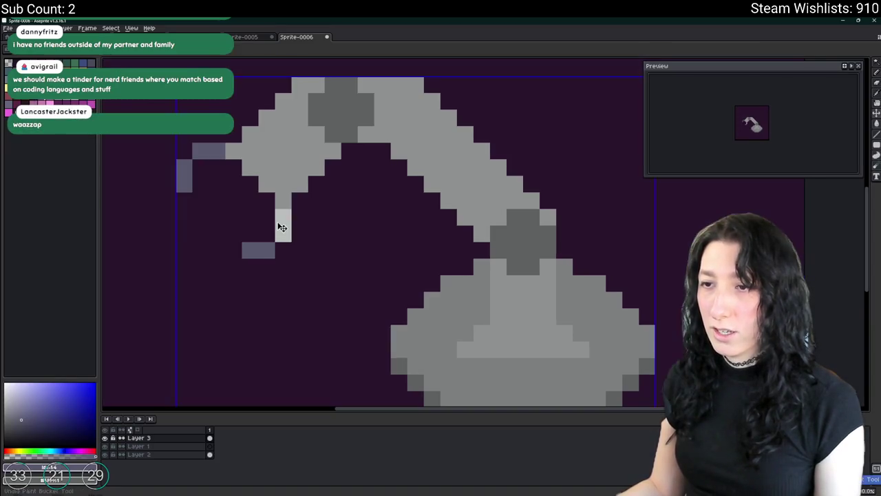
{"action": "key", "text": "ctrl+z"}
{"action": "left_click_drag", "start_coordinate": [282, 227], "coordinate": [314, 234]}
{"action": "scroll", "coordinate": [266, 146], "scroll_direction": "down", "scroll_amount": 4}
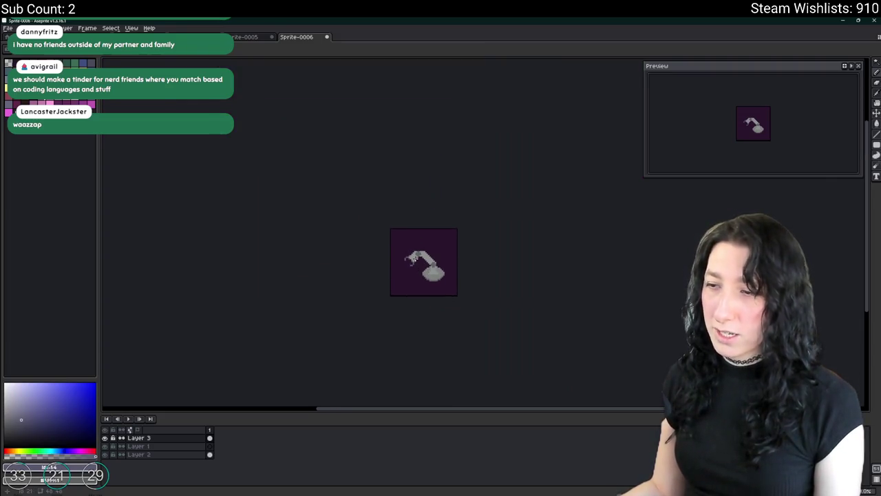
{"action": "scroll", "coordinate": [414, 267], "scroll_direction": "up", "scroll_amount": 3}
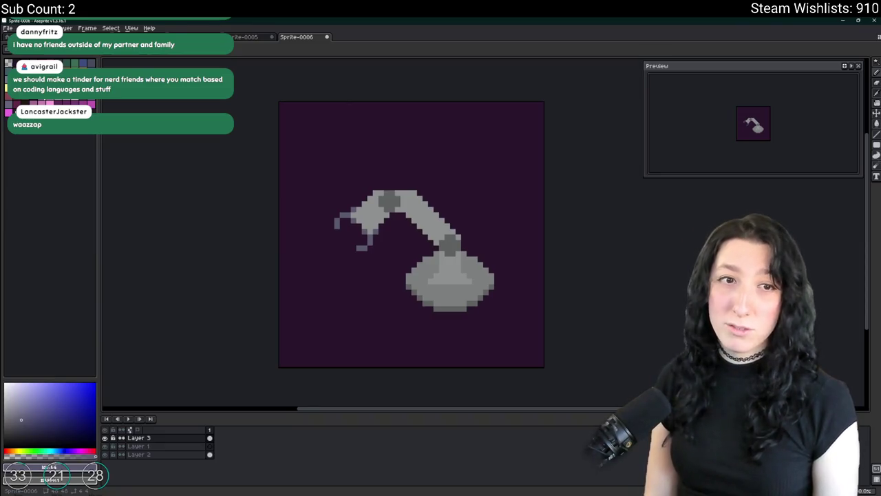
{"action": "scroll", "coordinate": [368, 320], "scroll_direction": "up", "scroll_amount": 2}
Shift the flask's lower strip down one pixel with a rectangle selection.
{"action": "key", "text": "w"}
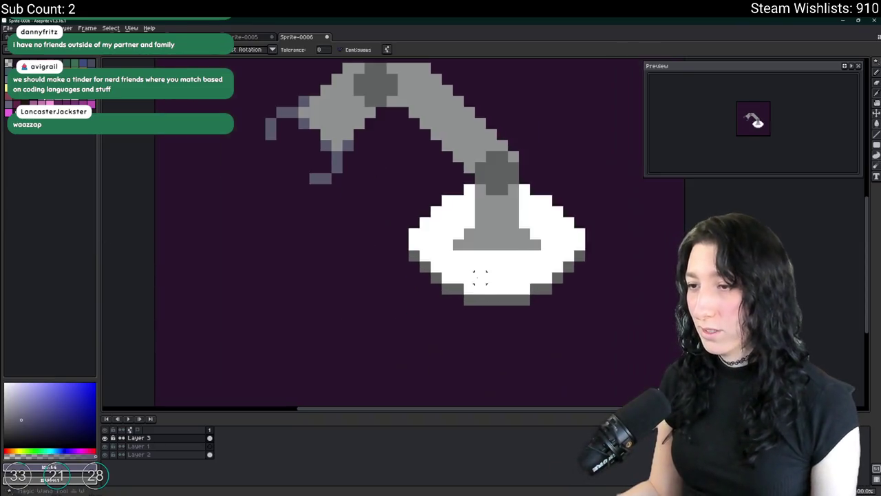
{"action": "left_click", "coordinate": [388, 292]}
{"action": "key", "text": "ctrl+d"}
{"action": "key", "text": "u"}
{"action": "left_click_drag", "start_coordinate": [342, 256], "coordinate": [507, 309]}
{"action": "key", "text": "Down"}
{"action": "key", "text": "w"}
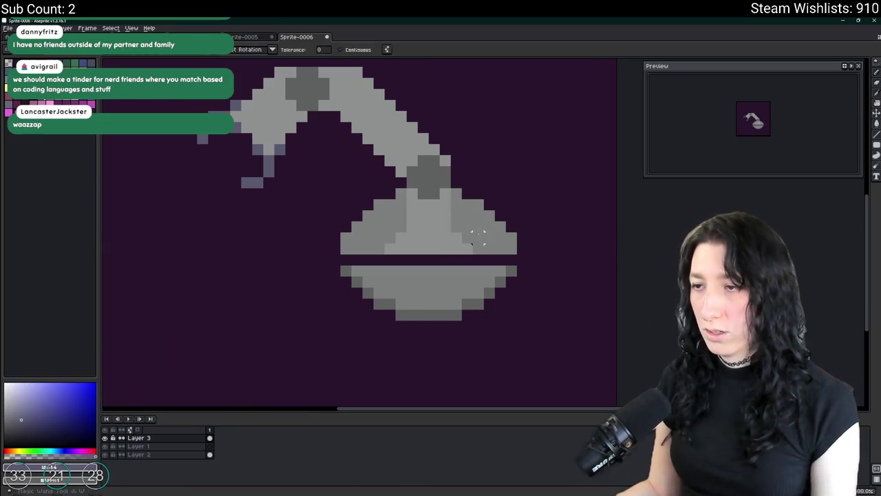
{"action": "left_click", "coordinate": [478, 239]}
{"action": "left_click", "coordinate": [379, 220], "text": "shift"}
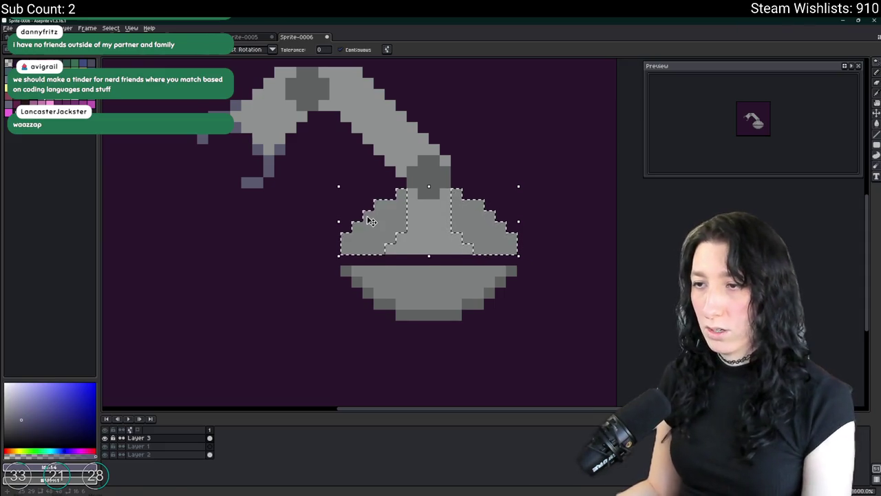
{"action": "key", "text": "ctrl+d"}
Repaint the gap strip in the flask's mid grey and add light pixels at both sides.
{"action": "key", "text": "b"}
{"action": "scroll", "coordinate": [428, 241], "scroll_direction": "up", "scroll_amount": 1}
{"action": "left_click_drag", "start_coordinate": [350, 278], "coordinate": [499, 279]}
{"action": "key", "text": "i"}
{"action": "left_click", "coordinate": [353, 292]}
{"action": "key", "text": "b"}
{"action": "left_click_drag", "start_coordinate": [348, 279], "coordinate": [509, 279]}
{"action": "left_click", "coordinate": [351, 257]}
{"action": "left_click", "coordinate": [524, 272]}
Paint a light-grey band across the flask, with mid-grey pixels at its ends.
{"action": "scroll", "coordinate": [378, 236], "scroll_direction": "down", "scroll_amount": 4}
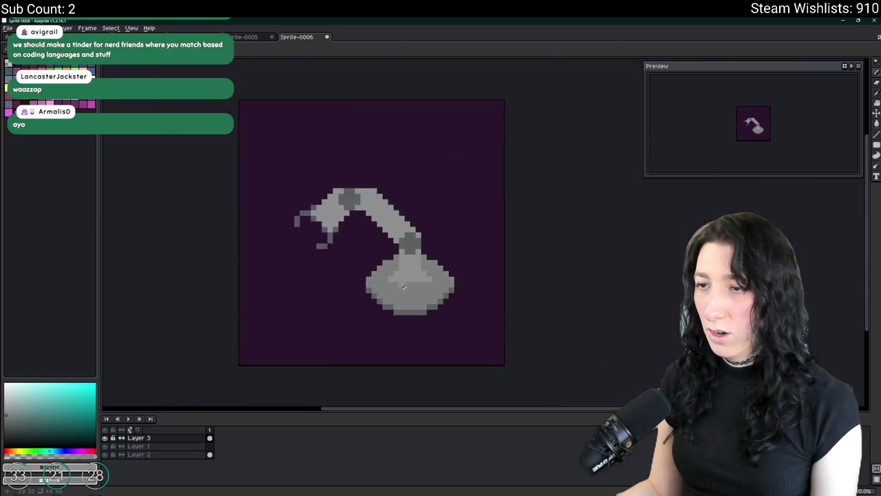
{"action": "scroll", "coordinate": [413, 309], "scroll_direction": "up", "scroll_amount": 4}
{"action": "left_click_drag", "start_coordinate": [348, 300], "coordinate": [496, 301]}
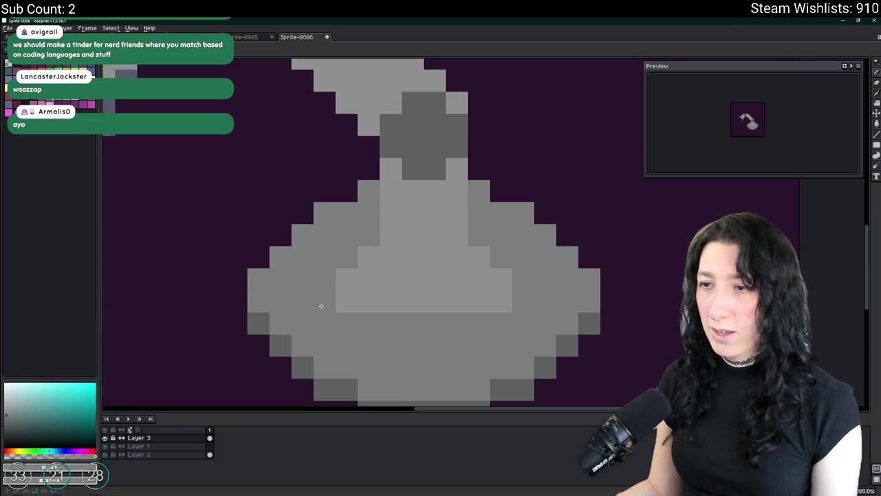
{"action": "left_click", "coordinate": [347, 302]}
{"action": "left_click", "coordinate": [470, 306]}
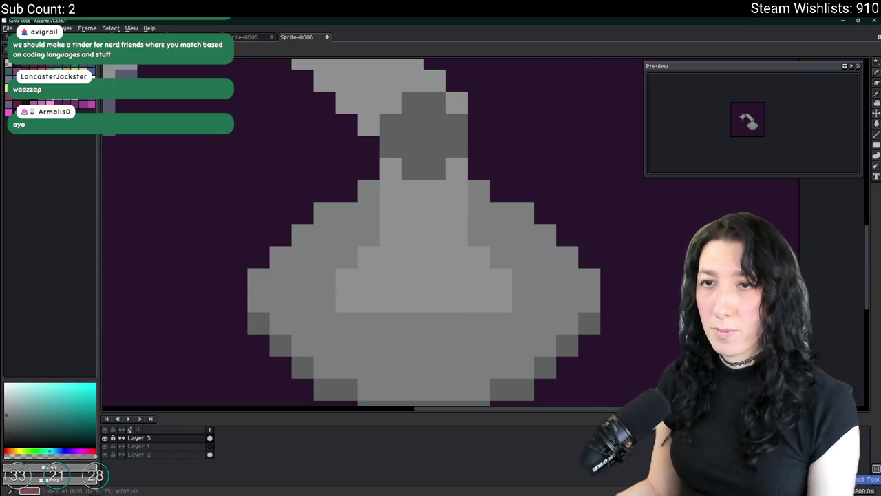
{"action": "scroll", "coordinate": [417, 289], "scroll_direction": "down", "scroll_amount": 3}
{"action": "scroll", "coordinate": [416, 289], "scroll_direction": "down", "scroll_amount": 3}
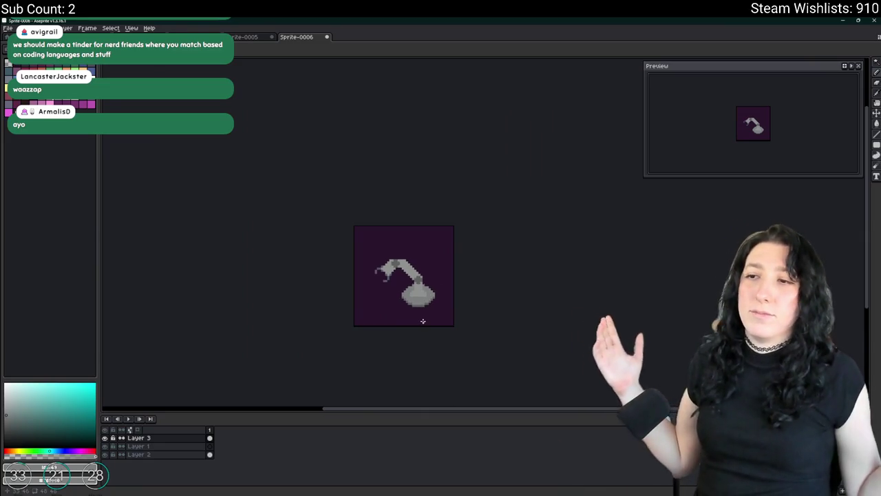
Delete the flask body and erase the leftover grey curve below it.
{"action": "scroll", "coordinate": [423, 318], "scroll_direction": "up", "scroll_amount": 5}
{"action": "left_click", "coordinate": [431, 280]}
{"action": "scroll", "coordinate": [431, 272], "scroll_direction": "down", "scroll_amount": 3}
{"action": "key", "text": "Delete"}
{"action": "key", "text": "e"}
{"action": "mouse_move", "coordinate": [338, 275]}
{"action": "left_mouse_down"}
{"action": "mouse_move", "coordinate": [379, 322]}
{"action": "mouse_move", "coordinate": [473, 277]}
{"action": "left_mouse_up"}
Paint the foot's bottom row in a darker grey.
{"action": "scroll", "coordinate": [407, 257], "scroll_direction": "up", "scroll_amount": 1}
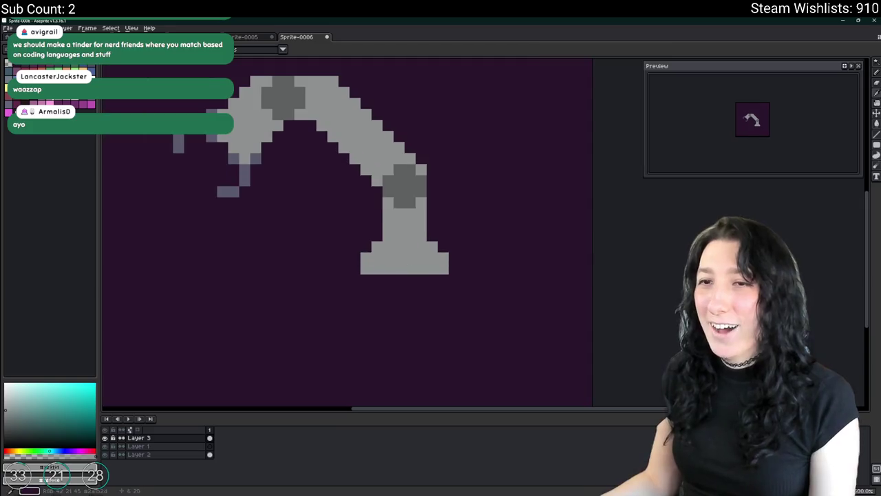
{"action": "left_click", "coordinate": [53, 100]}
{"action": "scroll", "coordinate": [375, 259], "scroll_direction": "up", "scroll_amount": 2}
{"action": "left_click_drag", "start_coordinate": [348, 288], "coordinate": [569, 287]}
{"action": "scroll", "coordinate": [570, 287], "scroll_direction": "down", "scroll_amount": 2}
{"action": "scroll", "coordinate": [572, 293], "scroll_direction": "up", "scroll_amount": 1}
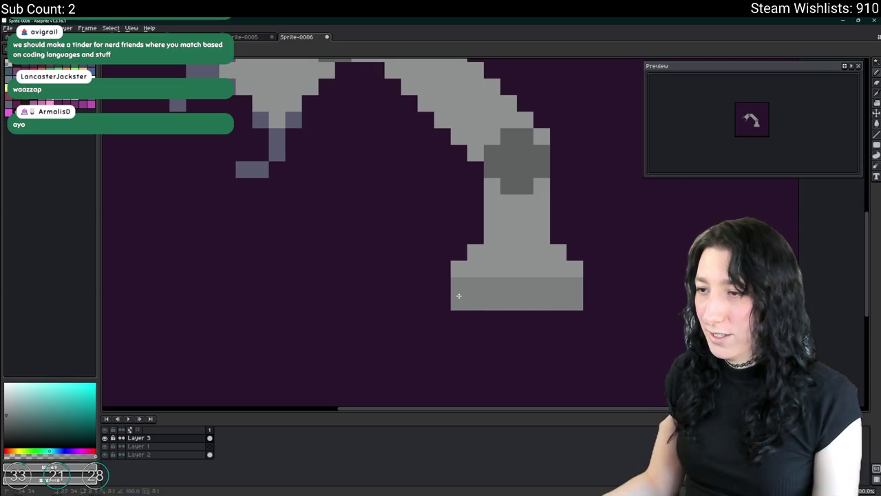
{"action": "scroll", "coordinate": [458, 295], "scroll_direction": "down", "scroll_amount": 2}
{"action": "scroll", "coordinate": [460, 313], "scroll_direction": "down", "scroll_amount": 1}
Toggle Layer 2's visibility off and on to check the new stand.
{"action": "left_click_drag", "start_coordinate": [466, 338], "coordinate": [454, 365]}
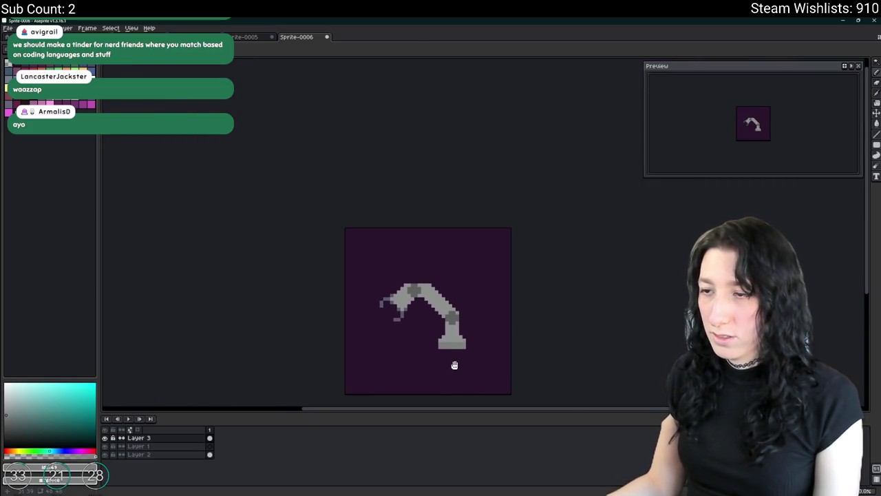
{"action": "left_click_drag", "start_coordinate": [416, 305], "coordinate": [427, 249]}
{"action": "left_click", "coordinate": [107, 455]}
{"action": "left_click", "coordinate": [107, 455]}
{"action": "scroll", "coordinate": [388, 234], "scroll_direction": "up", "scroll_amount": 3}
{"action": "scroll", "coordinate": [413, 206], "scroll_direction": "down", "scroll_amount": 1}
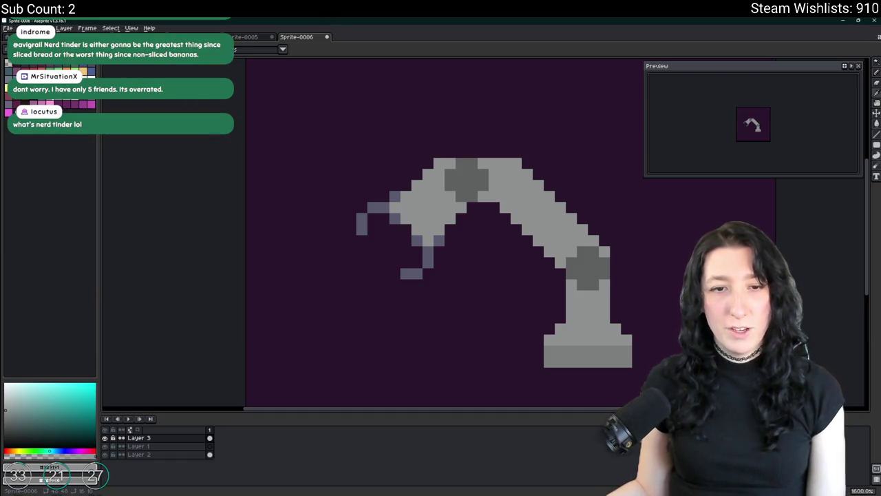
{"action": "scroll", "coordinate": [402, 188], "scroll_direction": "up", "scroll_amount": 1}
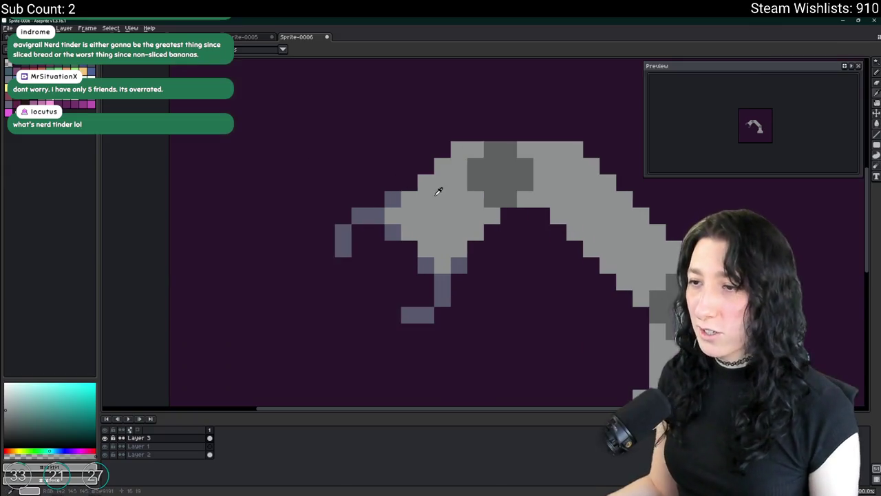
Replace the arm's light grey with lavender across the whole sprite.
{"action": "left_click", "coordinate": [11, 113]}
{"action": "left_click", "coordinate": [11, 110]}
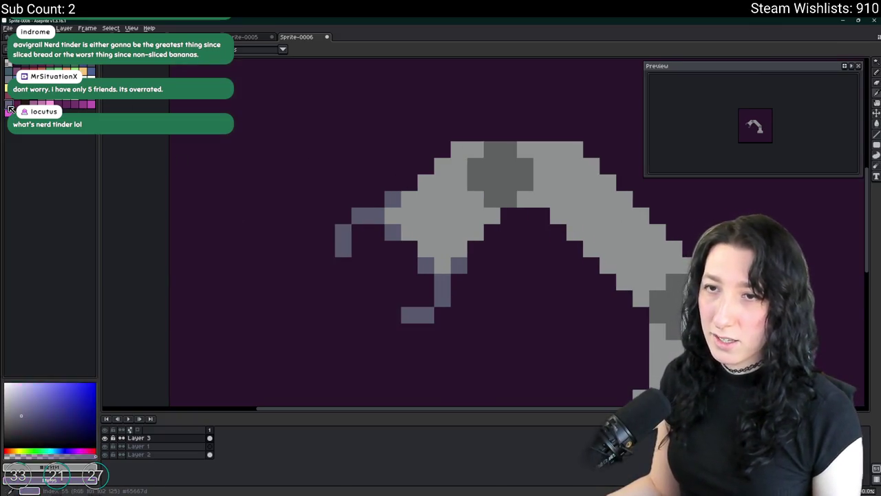
{"action": "key", "text": "shift+r"}
{"action": "key", "text": "Return"}
{"action": "scroll", "coordinate": [492, 207], "scroll_direction": "down", "scroll_amount": 2}
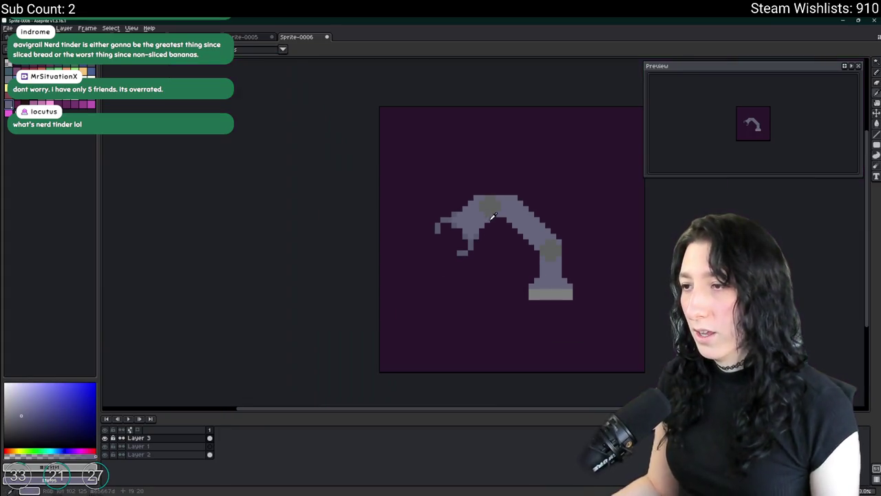
{"action": "scroll", "coordinate": [492, 203], "scroll_direction": "up", "scroll_amount": 1}
Darken the foot's light row and lighten its bottom rows with grey-blue.
{"action": "left_click", "coordinate": [98, 102]}
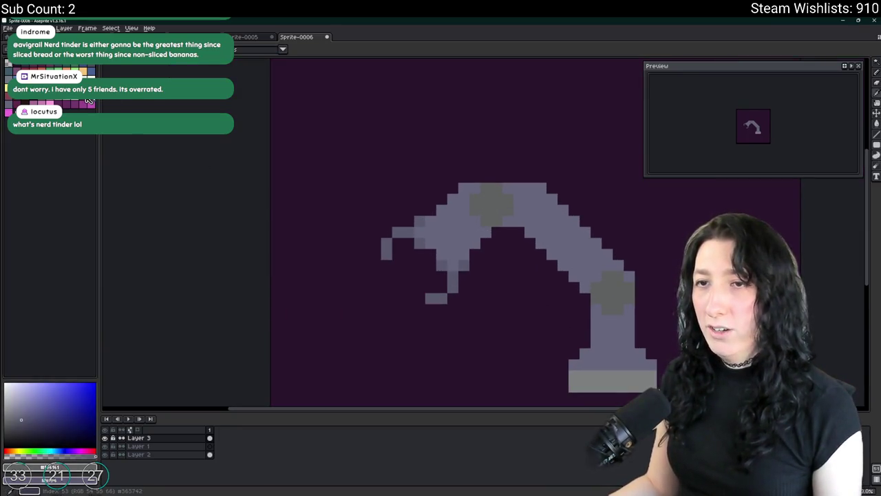
{"action": "scroll", "coordinate": [481, 248], "scroll_direction": "down", "scroll_amount": 4}
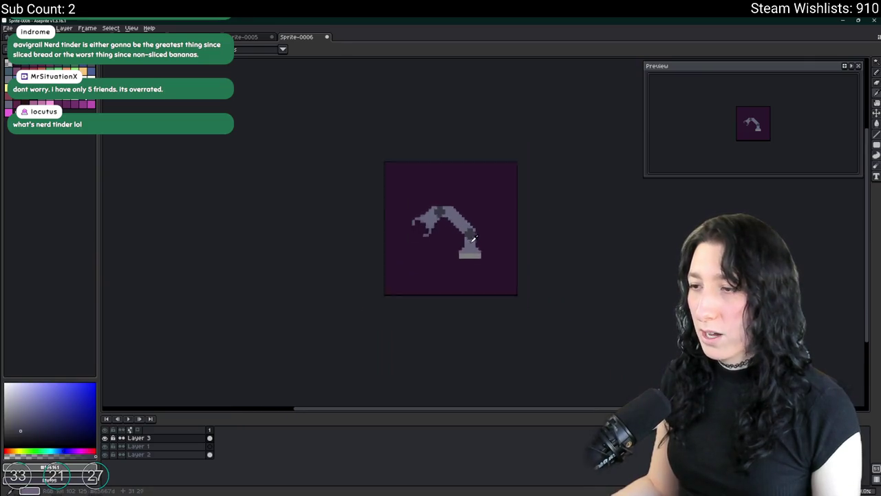
{"action": "scroll", "coordinate": [473, 235], "scroll_direction": "up", "scroll_amount": 2}
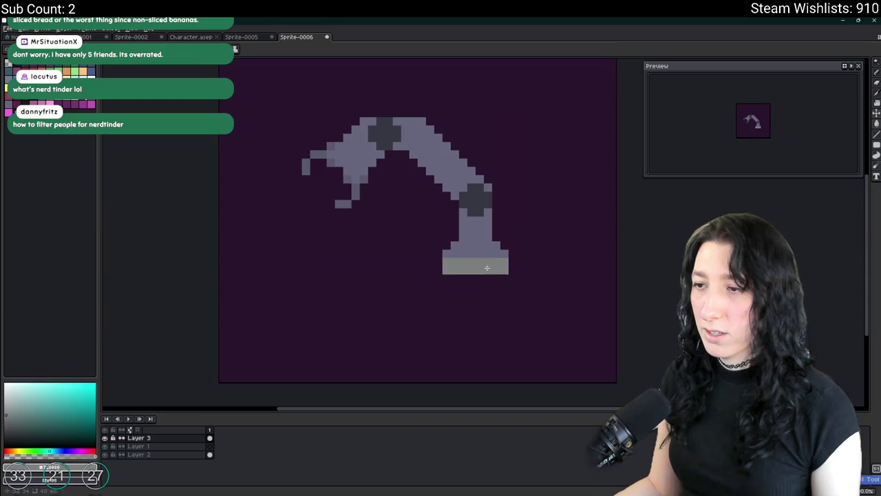
{"action": "left_click", "coordinate": [485, 266]}
{"action": "scroll", "coordinate": [401, 225], "scroll_direction": "up", "scroll_amount": 3}
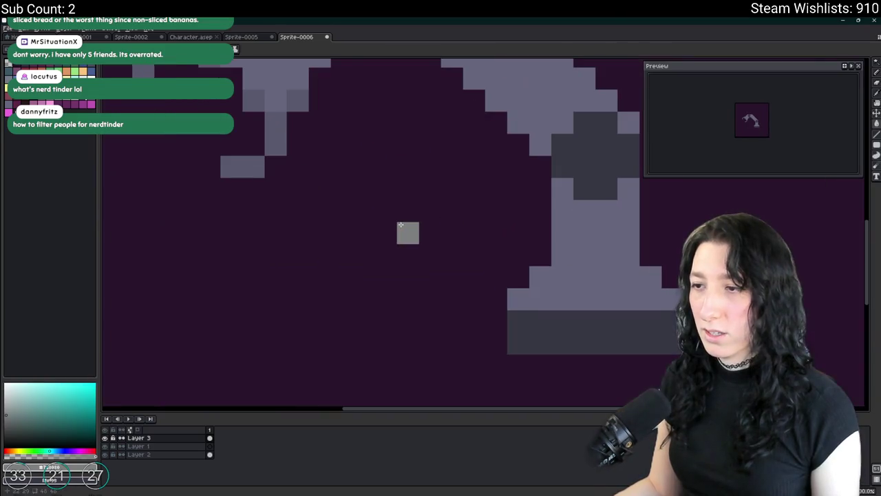
{"action": "left_click", "coordinate": [623, 340]}
{"action": "scroll", "coordinate": [486, 254], "scroll_direction": "down", "scroll_amount": 3}
{"action": "scroll", "coordinate": [486, 254], "scroll_direction": "down", "scroll_amount": 3}
{"action": "scroll", "coordinate": [478, 273], "scroll_direction": "up", "scroll_amount": 4}
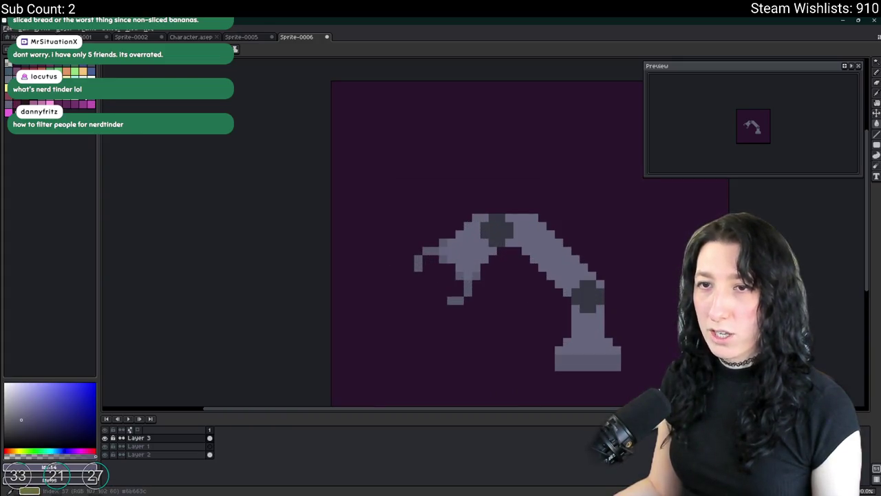
Paint the claw tips and inner edge in light cyan-grey.
{"action": "left_click", "coordinate": [13, 398]}
{"action": "scroll", "coordinate": [407, 258], "scroll_direction": "up", "scroll_amount": 2}
{"action": "scroll", "coordinate": [430, 303], "scroll_direction": "down", "scroll_amount": 3}
{"action": "scroll", "coordinate": [430, 303], "scroll_direction": "right", "scroll_amount": 2}
{"action": "mouse_move", "coordinate": [432, 319]}
{"action": "left_mouse_down"}
{"action": "mouse_move", "coordinate": [430, 304]}
{"action": "mouse_move", "coordinate": [505, 275]}
{"action": "mouse_move", "coordinate": [505, 255]}
{"action": "left_mouse_up"}
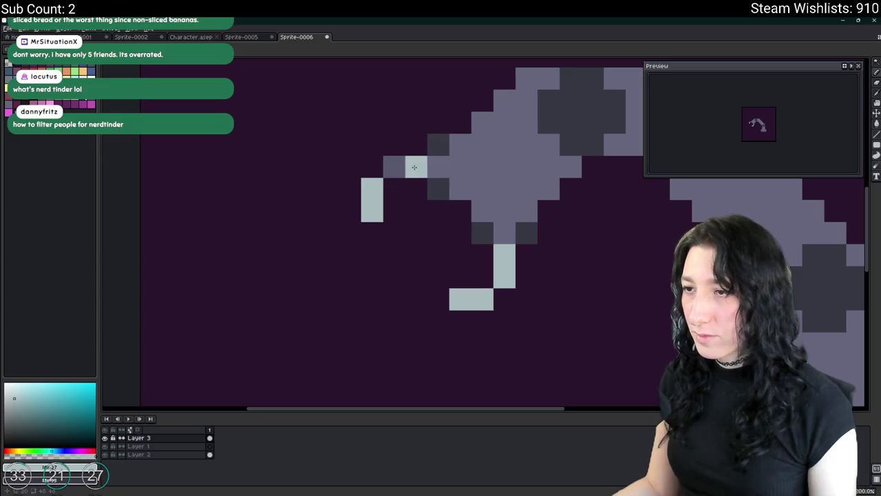
{"action": "scroll", "coordinate": [450, 244], "scroll_direction": "down", "scroll_amount": 6}
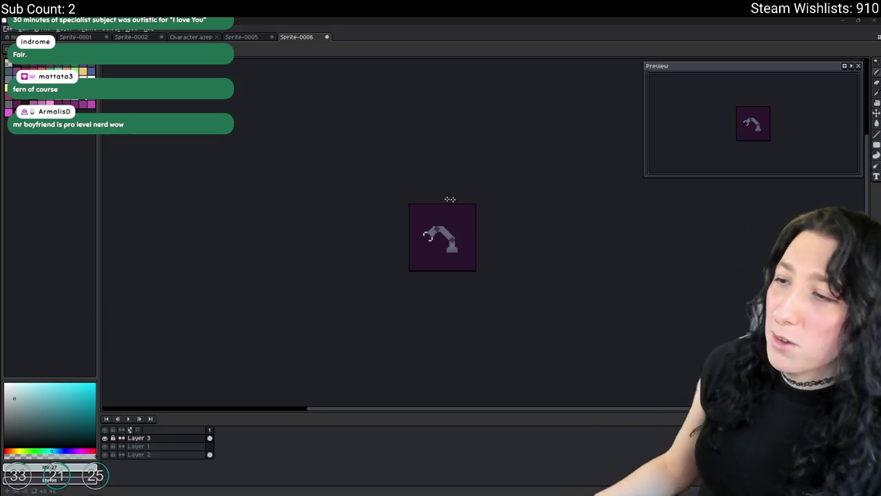
Add grey pixels around the arm's lower joint and erase two stray edge pixels.
{"action": "scroll", "coordinate": [454, 248], "scroll_direction": "up", "scroll_amount": 5}
{"action": "scroll", "coordinate": [495, 276], "scroll_direction": "down", "scroll_amount": 2}
{"action": "scroll", "coordinate": [470, 262], "scroll_direction": "down", "scroll_amount": 4}
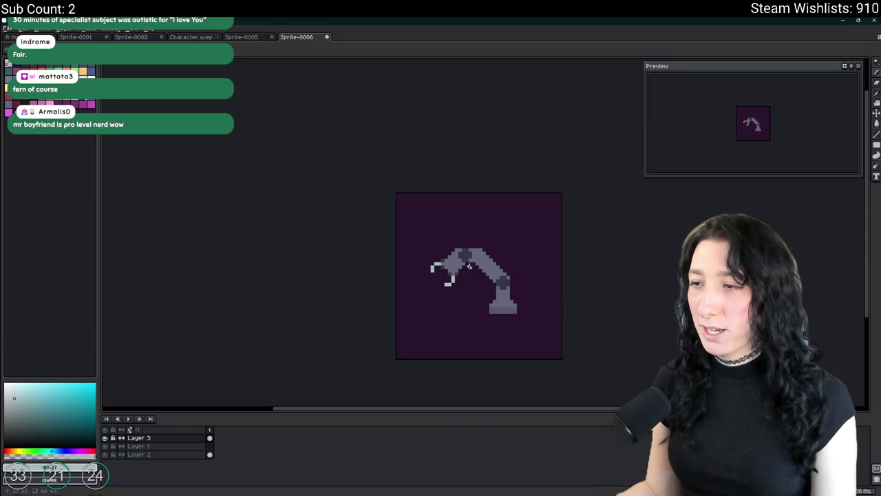
{"action": "scroll", "coordinate": [481, 259], "scroll_direction": "up", "scroll_amount": 6}
{"action": "scroll", "coordinate": [481, 255], "scroll_direction": "up", "scroll_amount": 1}
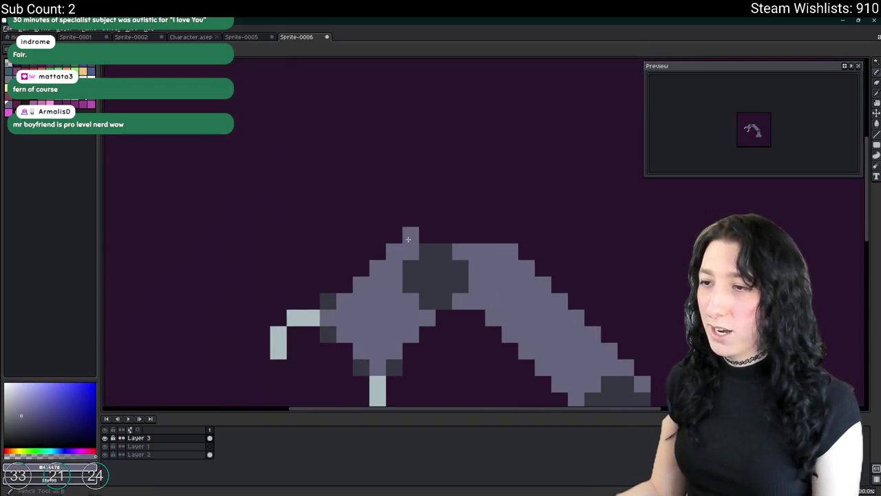
{"action": "scroll", "coordinate": [454, 289], "scroll_direction": "down", "scroll_amount": 3}
{"action": "scroll", "coordinate": [458, 328], "scroll_direction": "down", "scroll_amount": 1}
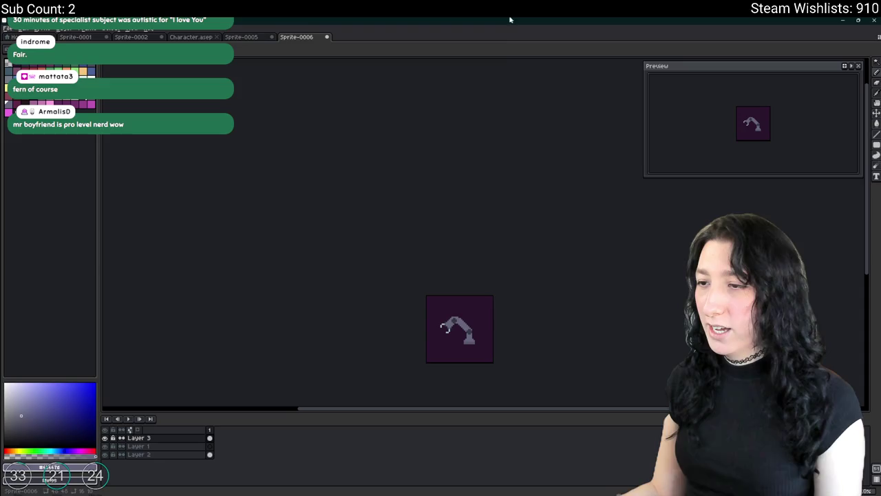
{"action": "scroll", "coordinate": [445, 356], "scroll_direction": "up", "scroll_amount": 3}
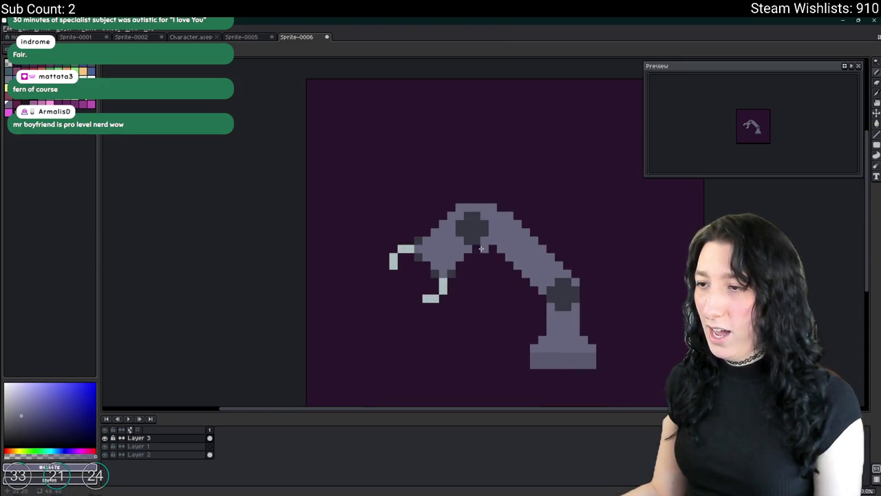
{"action": "scroll", "coordinate": [507, 300], "scroll_direction": "down", "scroll_amount": 3}
{"action": "scroll", "coordinate": [511, 324], "scroll_direction": "up", "scroll_amount": 4}
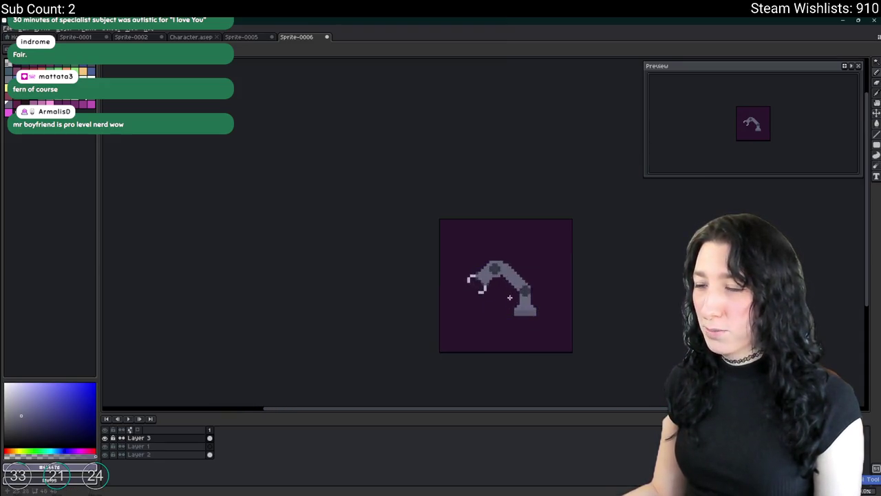
{"action": "scroll", "coordinate": [485, 251], "scroll_direction": "down", "scroll_amount": 4}
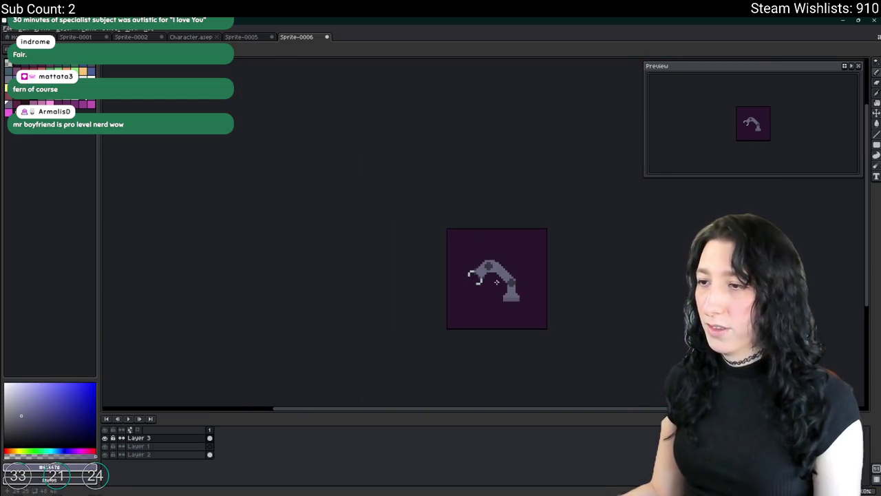
{"action": "scroll", "coordinate": [497, 281], "scroll_direction": "up", "scroll_amount": 2}
{"action": "scroll", "coordinate": [501, 173], "scroll_direction": "up", "scroll_amount": 4}
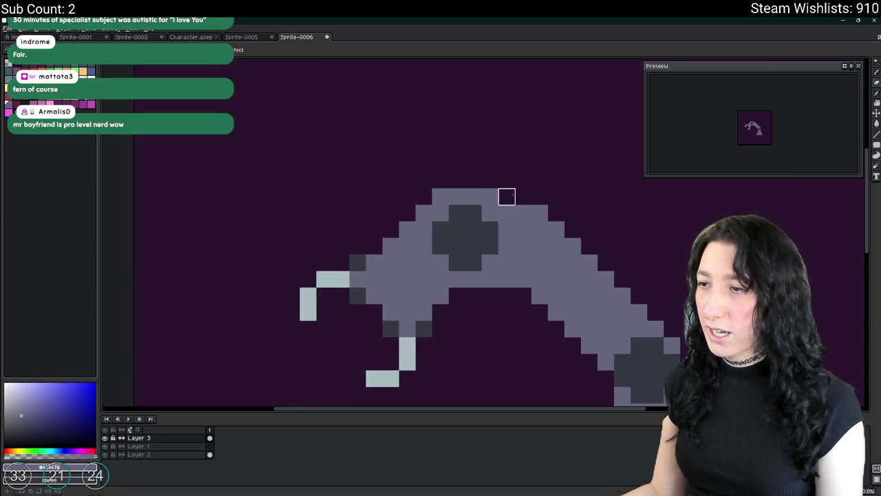
{"action": "scroll", "coordinate": [517, 255], "scroll_direction": "down", "scroll_amount": 4}
{"action": "scroll", "coordinate": [507, 191], "scroll_direction": "up", "scroll_amount": 3}
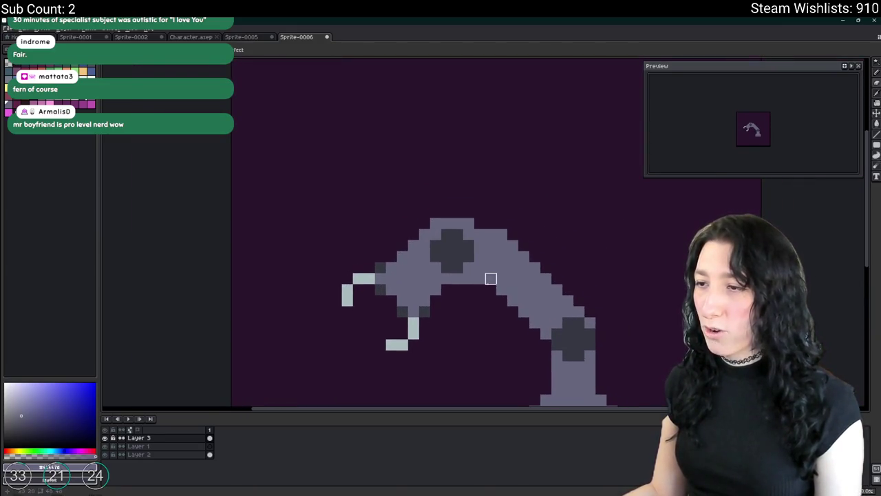
{"action": "scroll", "coordinate": [480, 301], "scroll_direction": "down", "scroll_amount": 3}
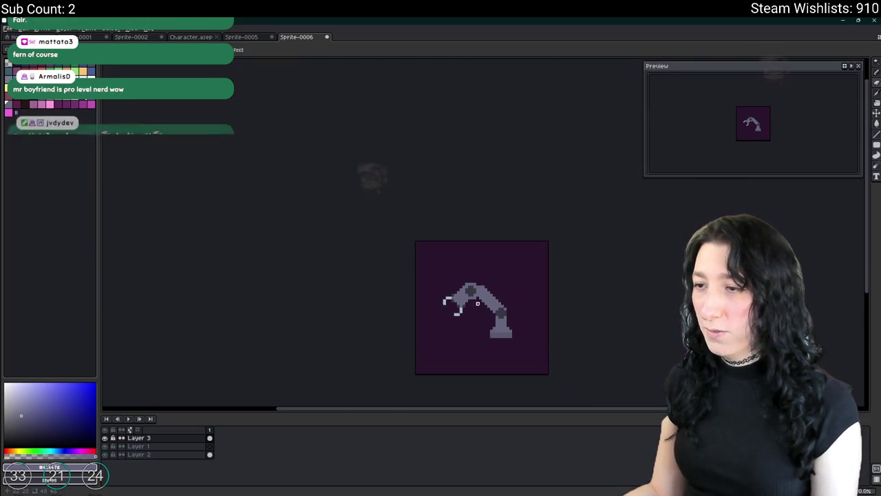
{"action": "scroll", "coordinate": [467, 317], "scroll_direction": "up", "scroll_amount": 2}
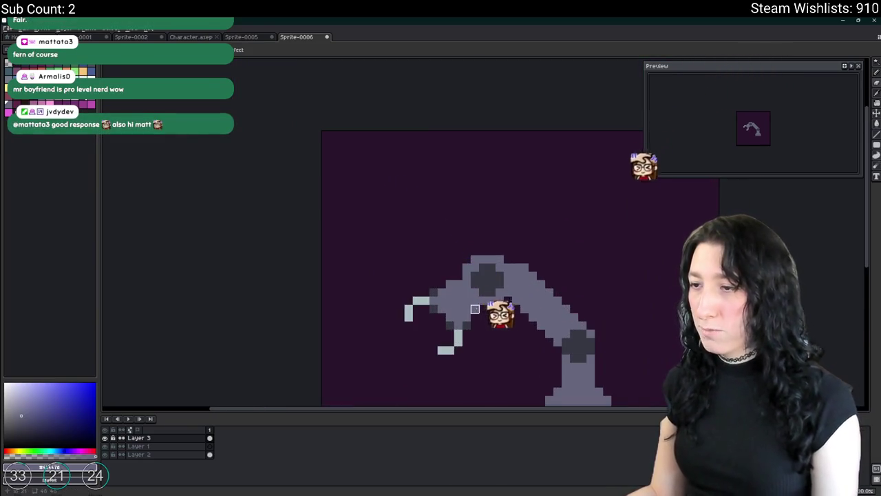
{"action": "scroll", "coordinate": [467, 317], "scroll_direction": "down", "scroll_amount": 3}
{"action": "scroll", "coordinate": [443, 313], "scroll_direction": "down", "scroll_amount": 1}
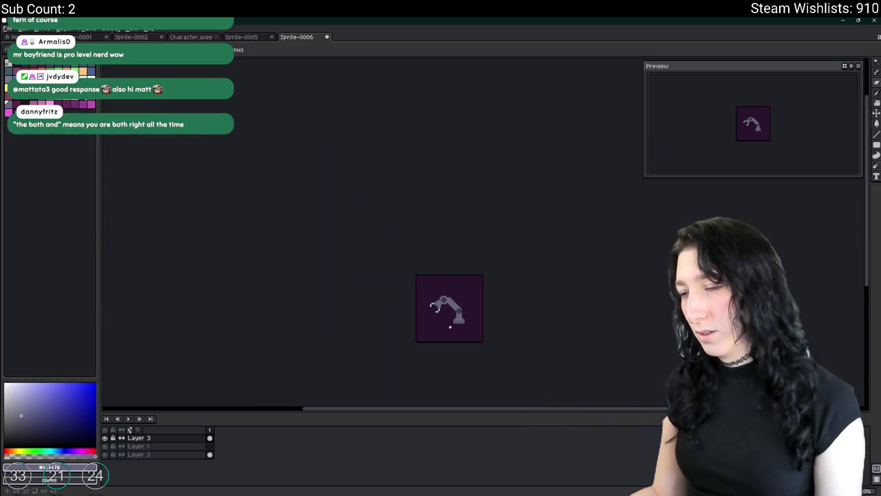
{"action": "scroll", "coordinate": [454, 313], "scroll_direction": "up", "scroll_amount": 4}
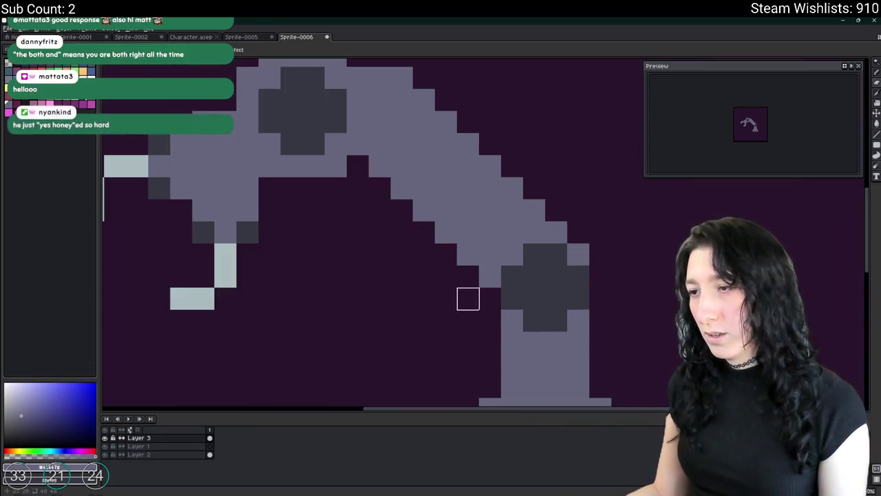
{"action": "left_click", "coordinate": [600, 275]}
{"action": "left_click", "coordinate": [600, 298]}
{"action": "left_click", "coordinate": [490, 320]}
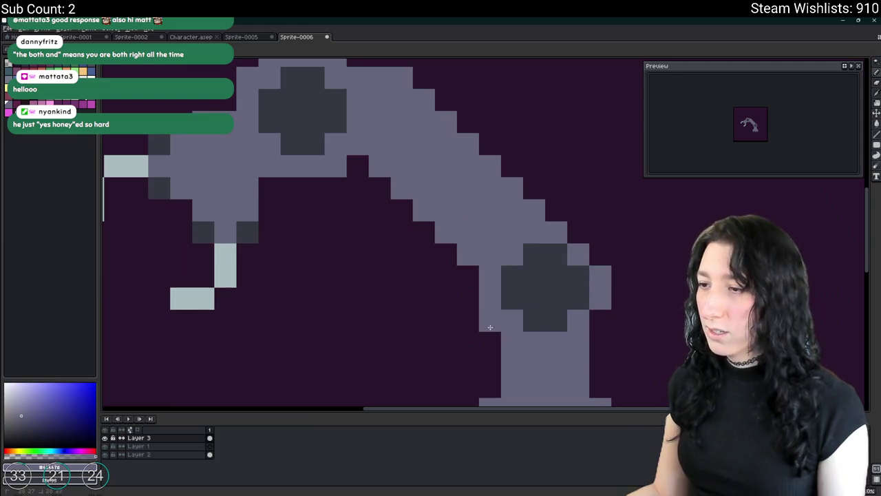
{"action": "key", "text": "e"}
{"action": "left_click", "coordinate": [540, 212]}
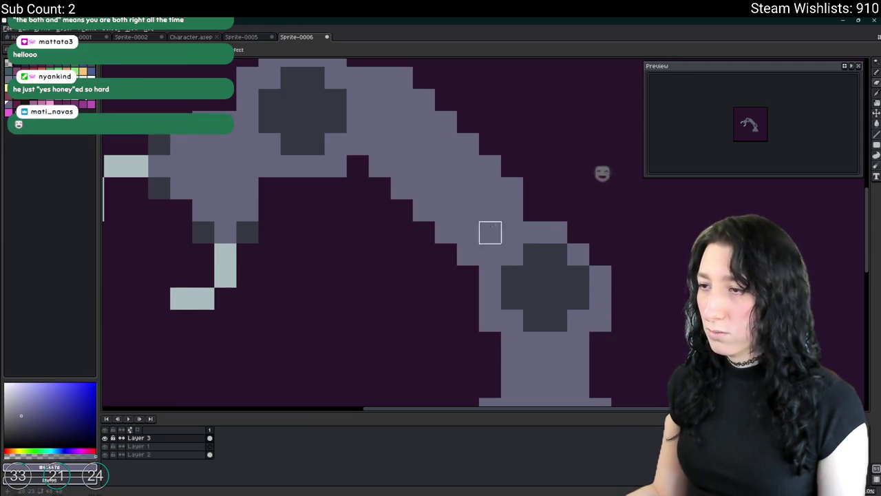
{"action": "left_click", "coordinate": [468, 254]}
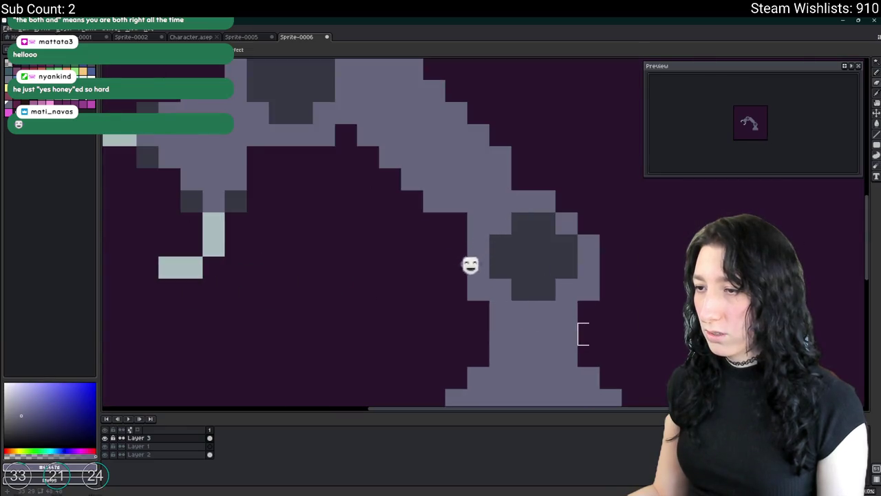
Shade the underside of the arm and upper arm with a sampled darker colour.
{"action": "scroll", "coordinate": [571, 313], "scroll_direction": "down", "scroll_amount": 5}
{"action": "scroll", "coordinate": [624, 341], "scroll_direction": "down", "scroll_amount": 2}
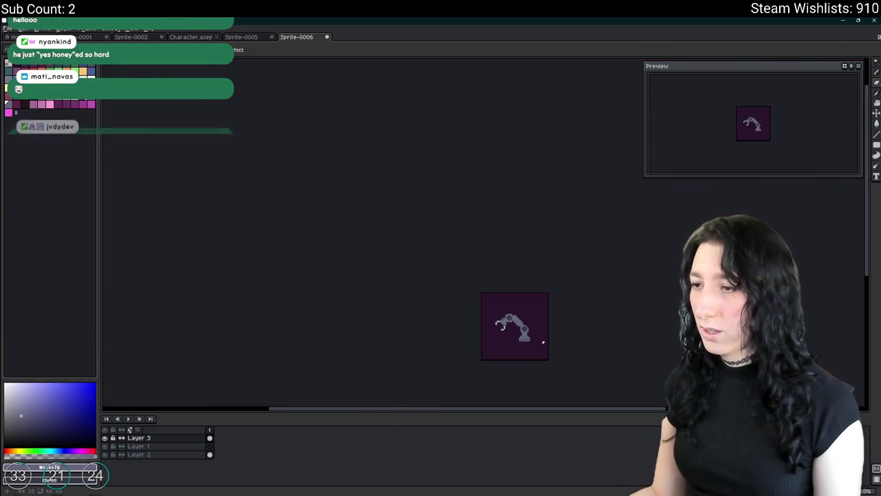
{"action": "scroll", "coordinate": [450, 284], "scroll_direction": "up", "scroll_amount": 5}
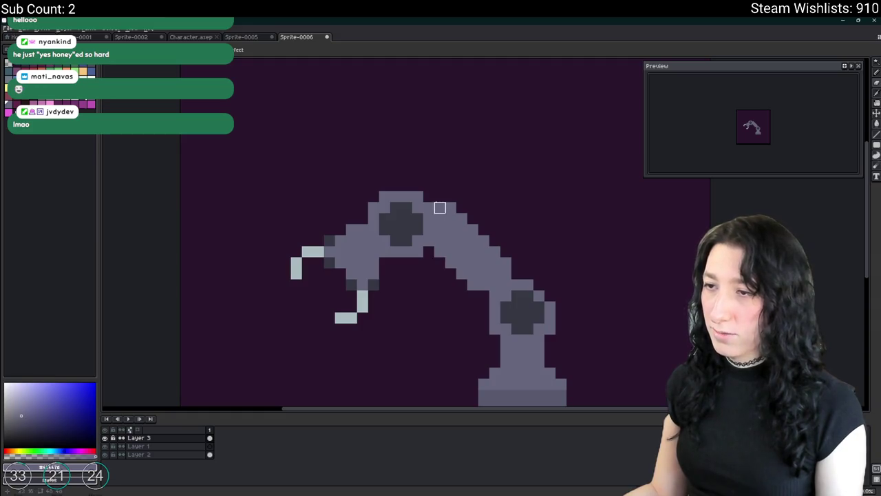
{"action": "key", "text": "i"}
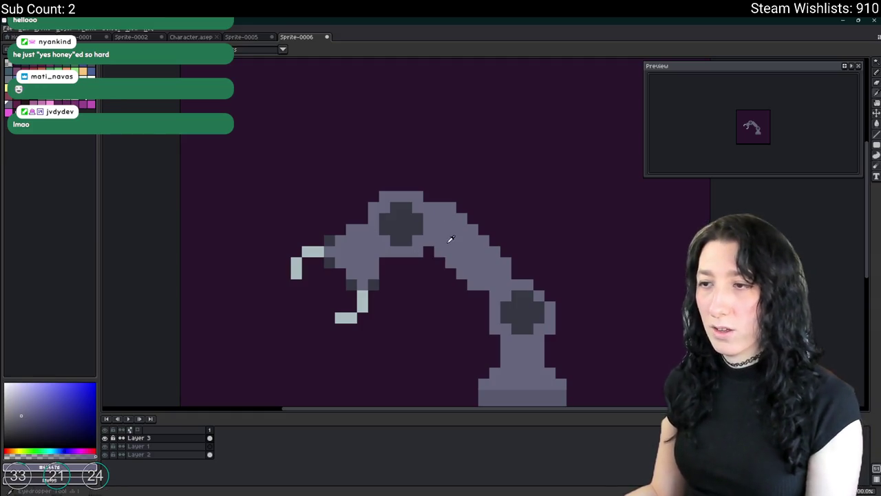
{"action": "left_click_drag", "start_coordinate": [439, 251], "coordinate": [475, 283]}
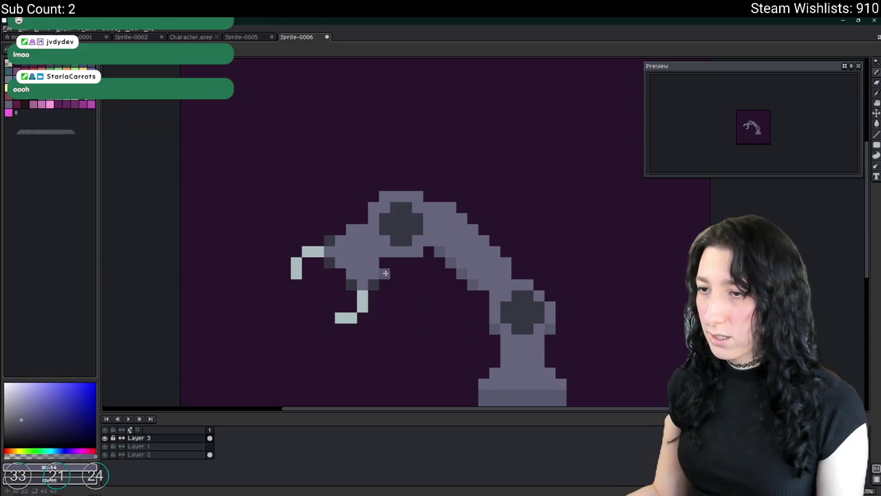
{"action": "mouse_move", "coordinate": [384, 251]}
{"action": "left_mouse_down"}
{"action": "mouse_move", "coordinate": [395, 263]}
{"action": "mouse_move", "coordinate": [424, 250]}
{"action": "left_mouse_up"}
{"action": "scroll", "coordinate": [427, 276], "scroll_direction": "down", "scroll_amount": 3}
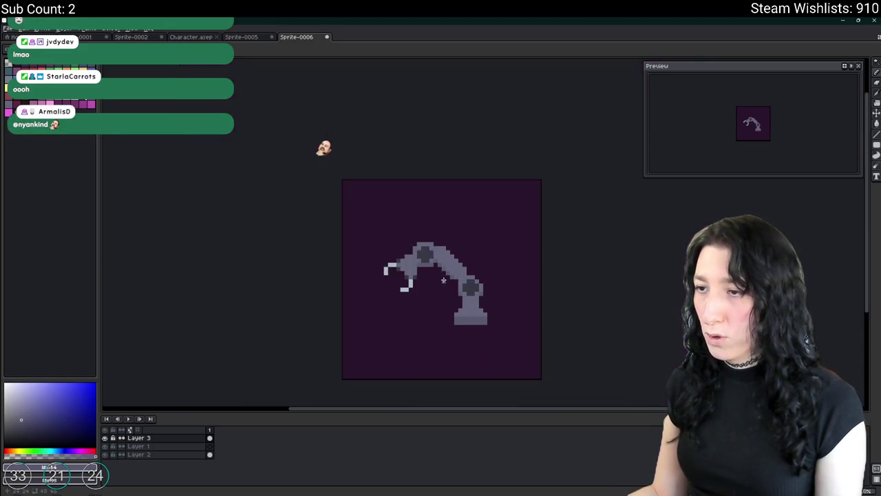
{"action": "scroll", "coordinate": [448, 303], "scroll_direction": "up", "scroll_amount": 5}
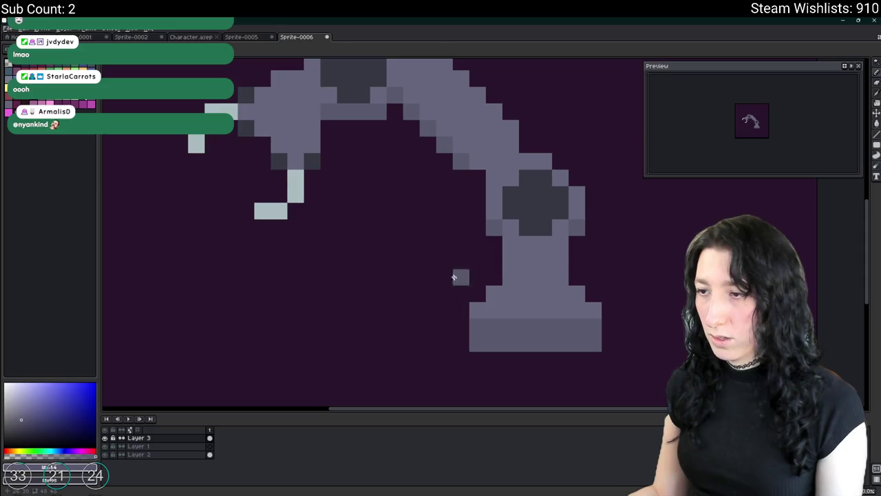
{"action": "scroll", "coordinate": [421, 267], "scroll_direction": "up", "scroll_amount": 2}
{"action": "scroll", "coordinate": [421, 268], "scroll_direction": "right", "scroll_amount": 2}
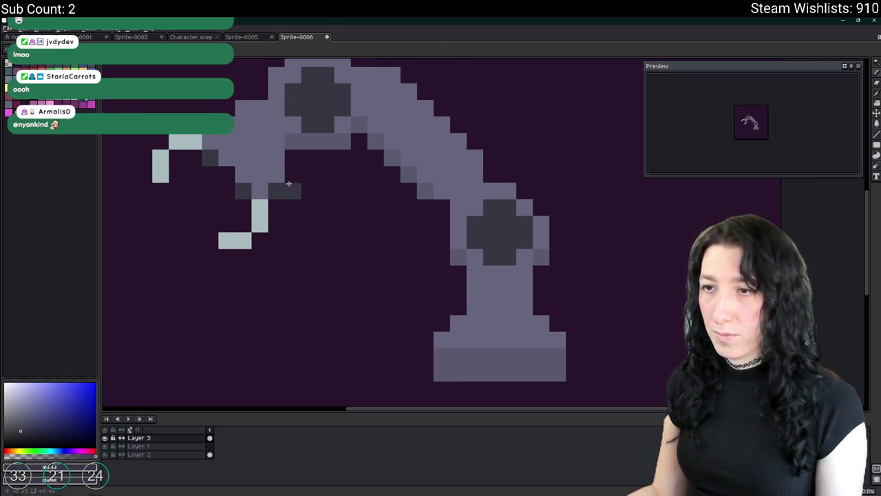
{"action": "scroll", "coordinate": [315, 210], "scroll_direction": "down", "scroll_amount": 5}
{"action": "scroll", "coordinate": [323, 227], "scroll_direction": "down", "scroll_amount": 1}
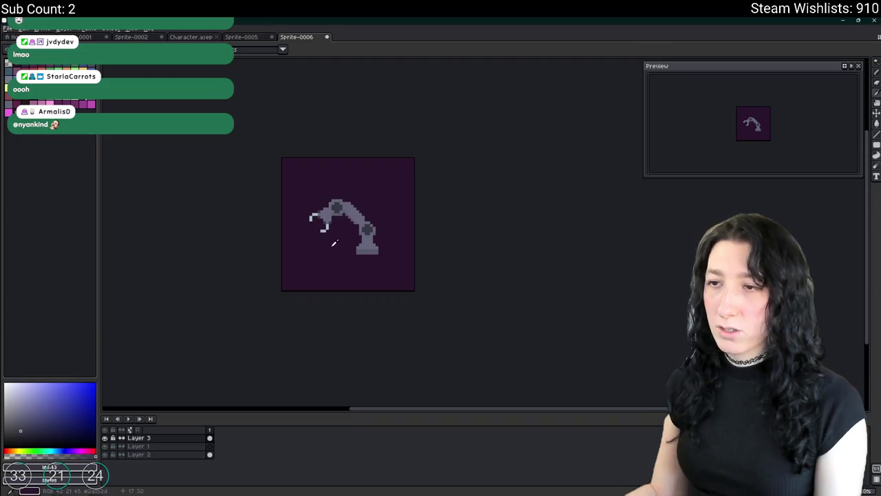
{"action": "scroll", "coordinate": [338, 243], "scroll_direction": "left", "scroll_amount": 1}
{"action": "scroll", "coordinate": [362, 157], "scroll_direction": "down", "scroll_amount": 2}
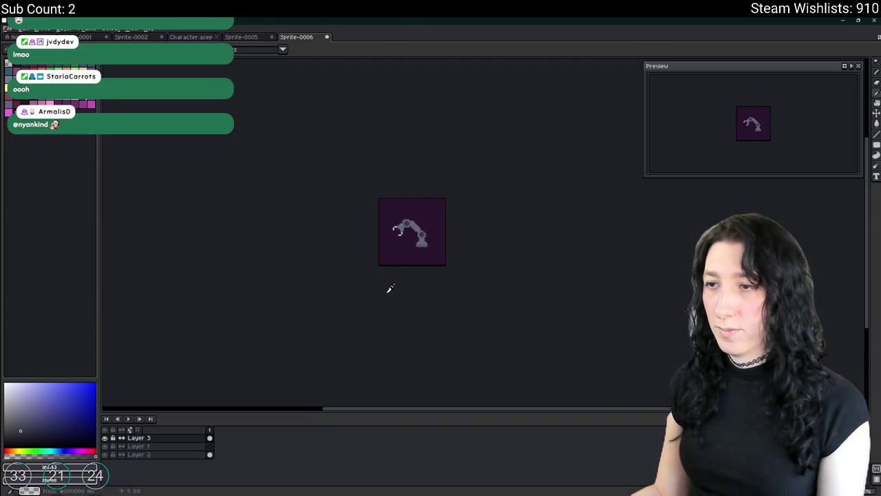
{"action": "scroll", "coordinate": [444, 290], "scroll_direction": "up", "scroll_amount": 1}
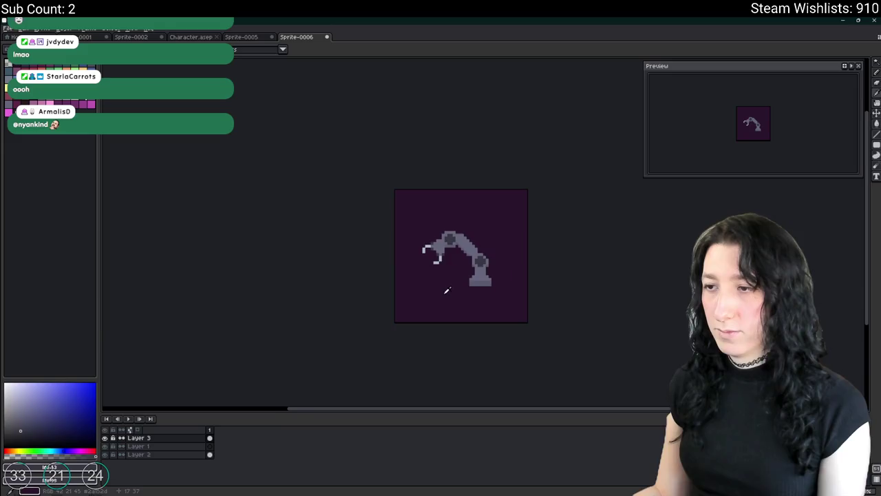
{"action": "scroll", "coordinate": [471, 282], "scroll_direction": "up", "scroll_amount": 1}
Hide and re-show Layer 2 to inspect the arm's shading.
{"action": "left_click", "coordinate": [104, 454]}
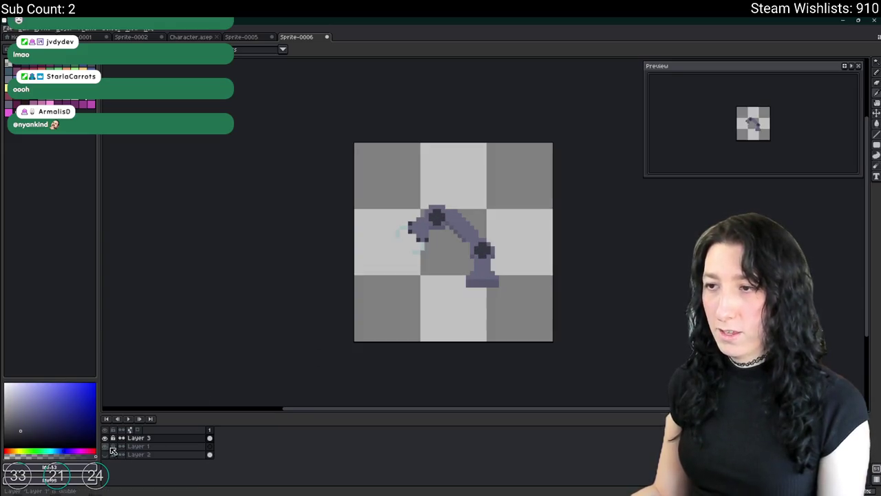
{"action": "left_click", "coordinate": [105, 454]}
{"action": "scroll", "coordinate": [265, 378], "scroll_direction": "up", "scroll_amount": 2}
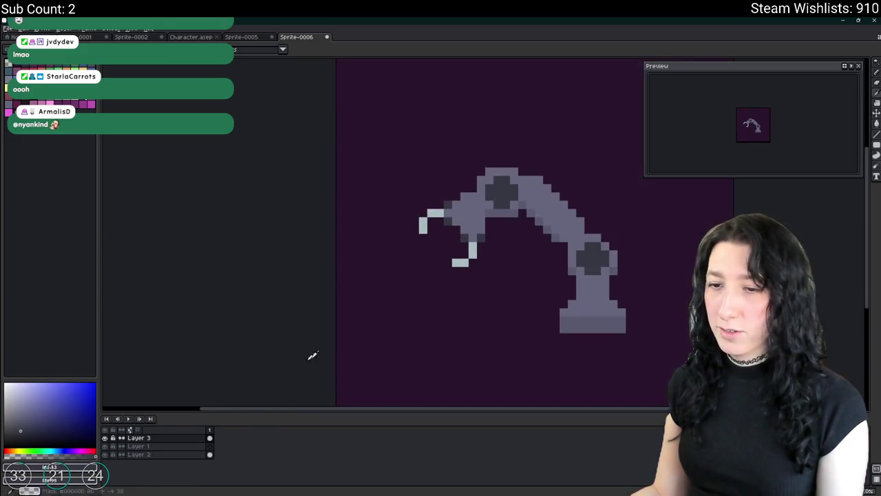
{"action": "scroll", "coordinate": [436, 211], "scroll_direction": "up", "scroll_amount": 2}
Touch up the claw joint and tip with pixels in the sampled light claw colour.
{"action": "left_click", "coordinate": [468, 179]}
{"action": "scroll", "coordinate": [173, 179], "scroll_direction": "right", "scroll_amount": 2}
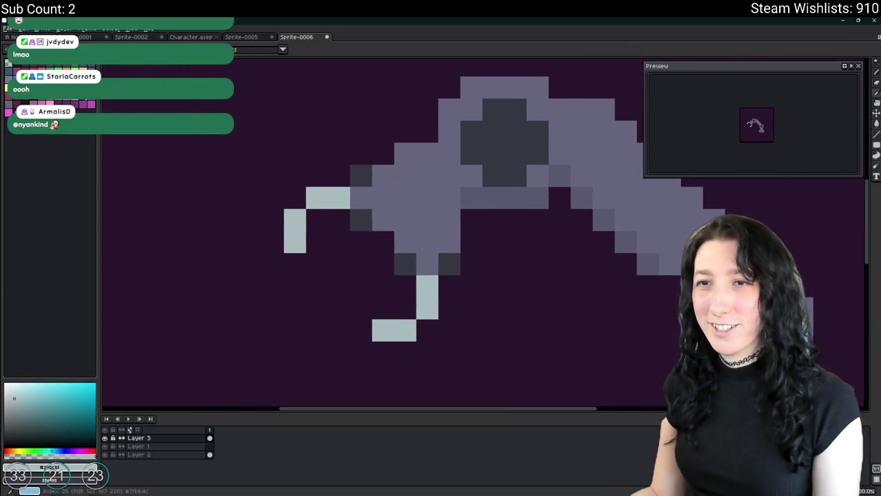
{"action": "mouse_move", "coordinate": [339, 220]}
{"action": "left_mouse_down"}
{"action": "mouse_move", "coordinate": [317, 221]}
{"action": "mouse_move", "coordinate": [310, 242]}
{"action": "left_mouse_up"}
{"action": "left_click", "coordinate": [361, 330]}
{"action": "left_click", "coordinate": [405, 286]}
{"action": "left_click", "coordinate": [404, 305]}
{"action": "left_click", "coordinate": [387, 308]}
{"action": "left_click", "coordinate": [404, 352]}
{"action": "scroll", "coordinate": [417, 355], "scroll_direction": "down", "scroll_amount": 5}
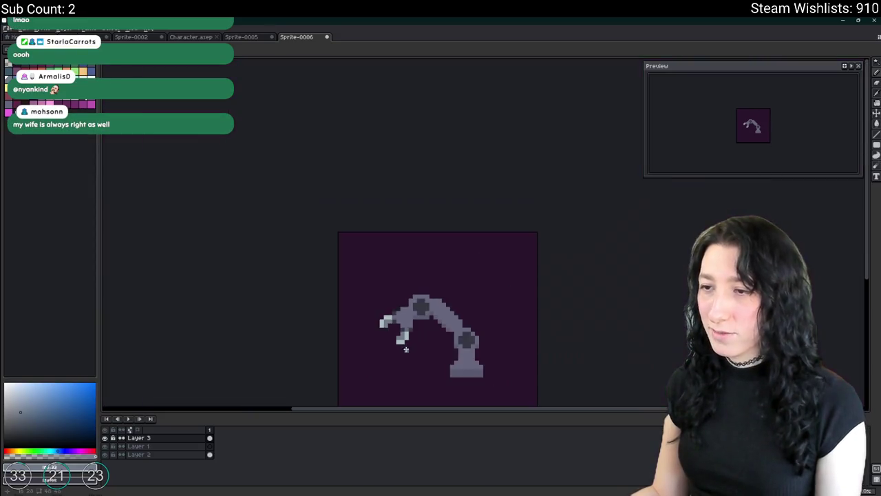
{"action": "left_click_drag", "start_coordinate": [417, 355], "coordinate": [382, 327]}
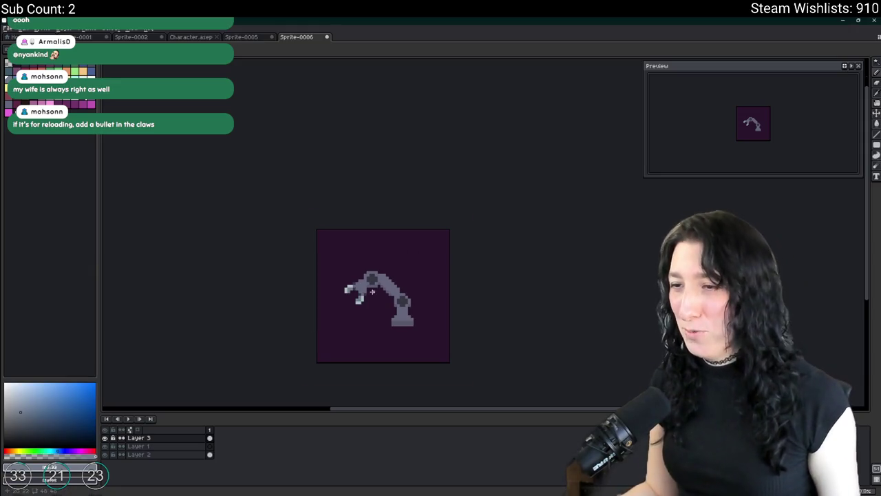
Lighten the claw tip with the sampled light grey-blue, undoing the stray light pixels below it.
{"action": "scroll", "coordinate": [372, 291], "scroll_direction": "up", "scroll_amount": 8}
{"action": "left_click", "coordinate": [458, 262], "text": "alt"}
{"action": "left_click", "coordinate": [434, 246]}
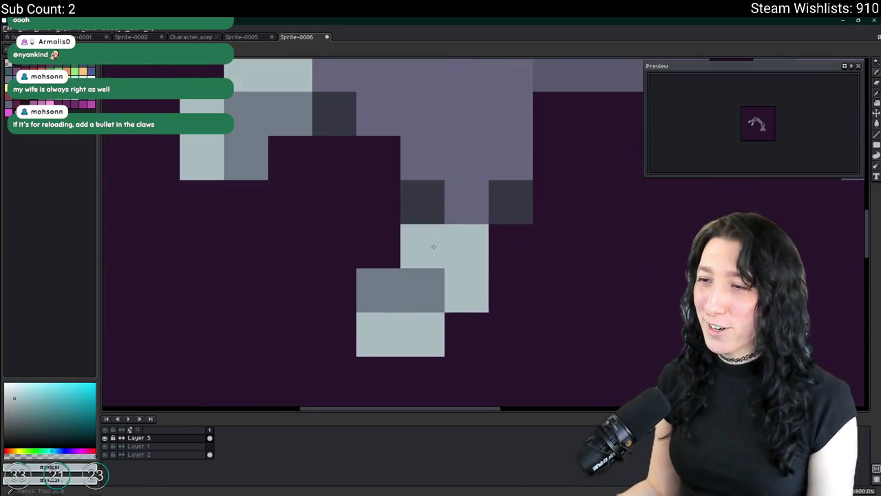
{"action": "left_click_drag", "start_coordinate": [433, 246], "coordinate": [371, 285]}
{"action": "left_click", "coordinate": [423, 379]}
{"action": "left_click", "coordinate": [383, 370]}
{"action": "left_click_drag", "start_coordinate": [427, 367], "coordinate": [412, 294]}
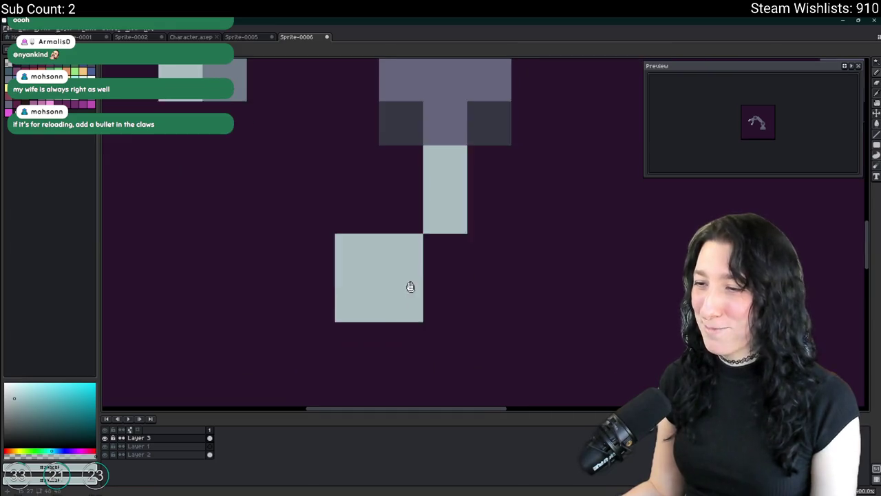
{"action": "key", "text": "ctrl+z"}
{"action": "key", "text": "ctrl+z"}
Add mid-grey shading under the claw tip and extend and redraw the tip down-left.
{"action": "left_click", "coordinate": [268, 123], "text": "alt"}
{"action": "left_click", "coordinate": [433, 336]}
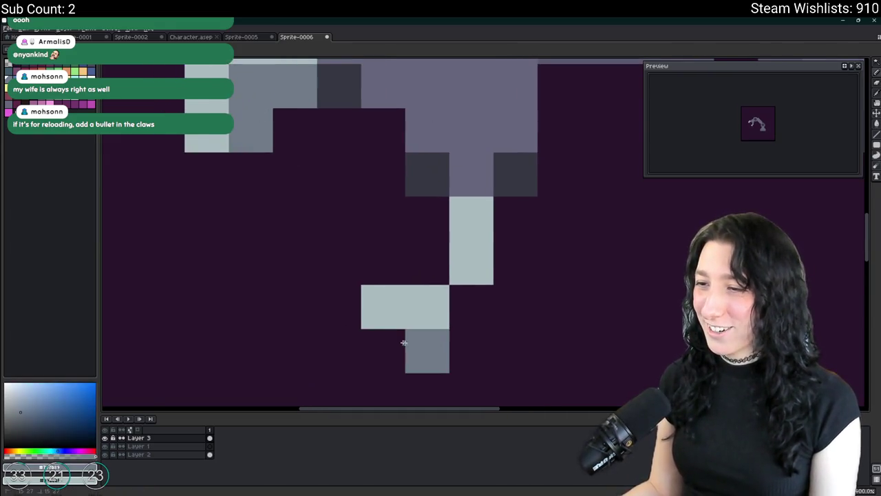
{"action": "left_click", "coordinate": [384, 350]}
{"action": "left_click", "coordinate": [471, 275], "text": "alt"}
{"action": "mouse_move", "coordinate": [474, 295]}
{"action": "left_mouse_down"}
{"action": "mouse_move", "coordinate": [511, 248]}
{"action": "mouse_move", "coordinate": [517, 221]}
{"action": "left_mouse_up"}
{"action": "scroll", "coordinate": [560, 284], "scroll_direction": "down", "scroll_amount": 3}
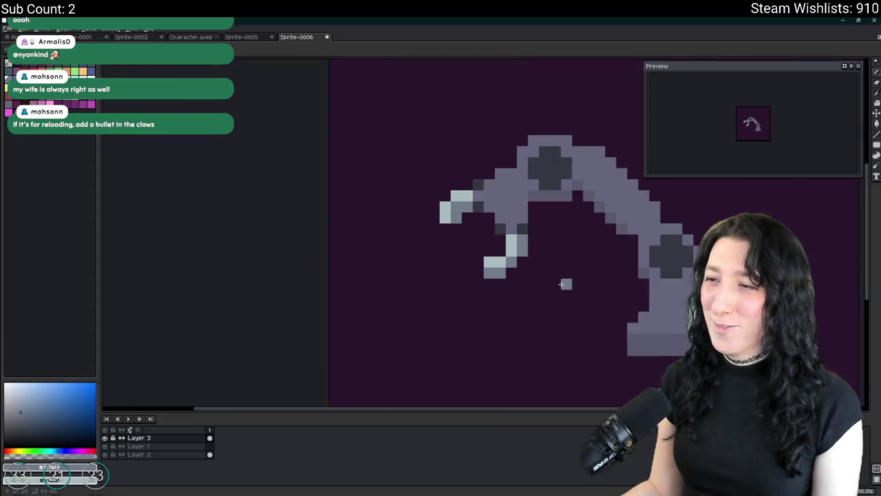
{"action": "scroll", "coordinate": [561, 283], "scroll_direction": "down", "scroll_amount": 5}
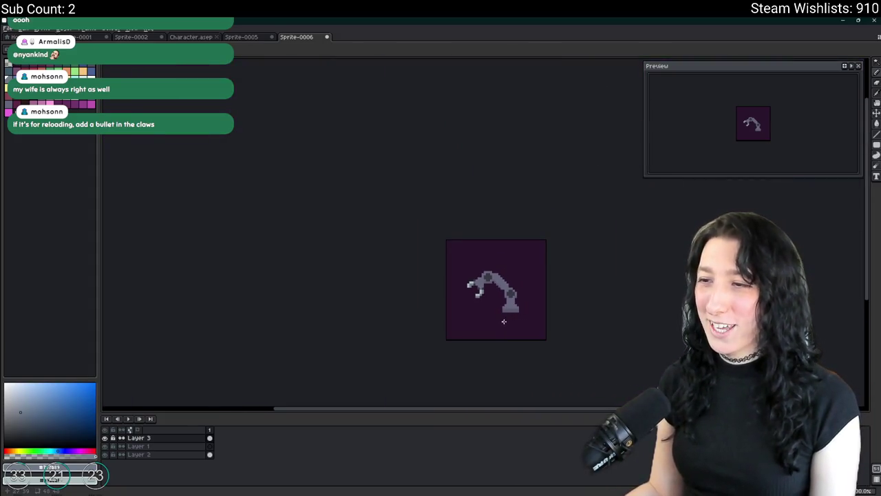
{"action": "scroll", "coordinate": [463, 274], "scroll_direction": "up", "scroll_amount": 6}
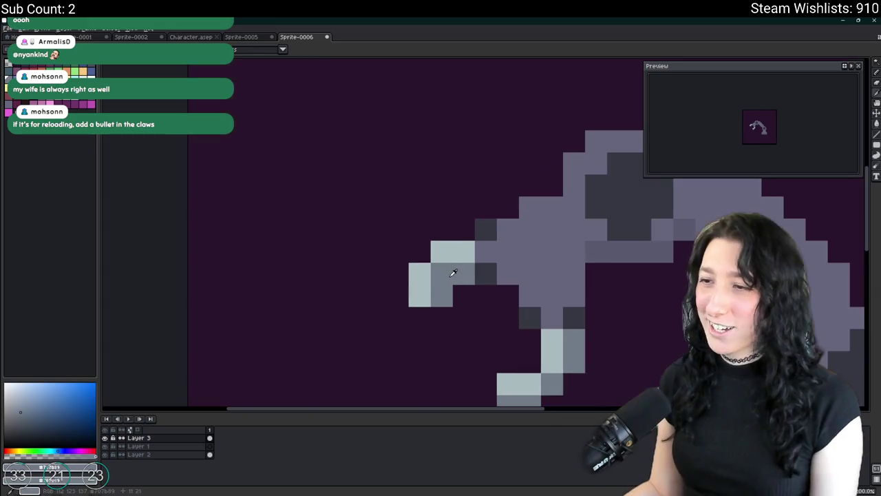
{"action": "left_click_drag", "start_coordinate": [463, 274], "coordinate": [441, 296]}
{"action": "left_click", "coordinate": [464, 230]}
{"action": "left_click_drag", "start_coordinate": [441, 229], "coordinate": [400, 287]}
{"action": "scroll", "coordinate": [401, 287], "scroll_direction": "down", "scroll_amount": 4}
{"action": "scroll", "coordinate": [384, 302], "scroll_direction": "up", "scroll_amount": 3}
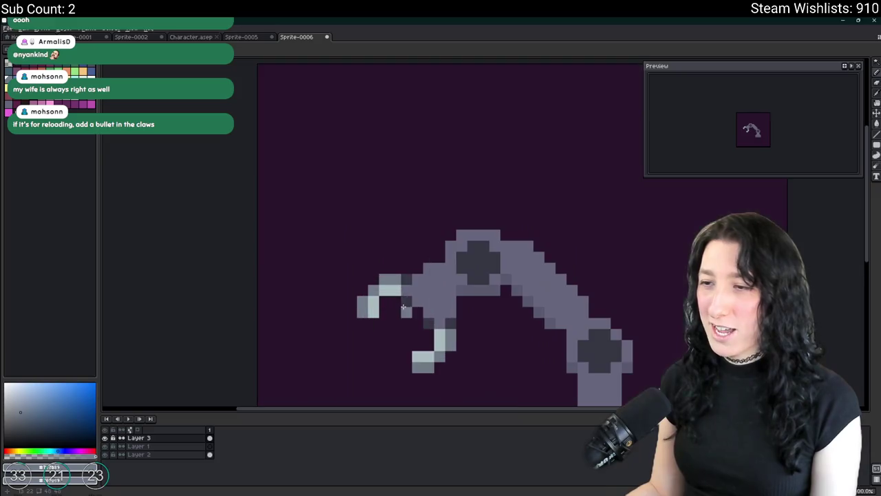
{"action": "scroll", "coordinate": [377, 324], "scroll_direction": "down", "scroll_amount": 5}
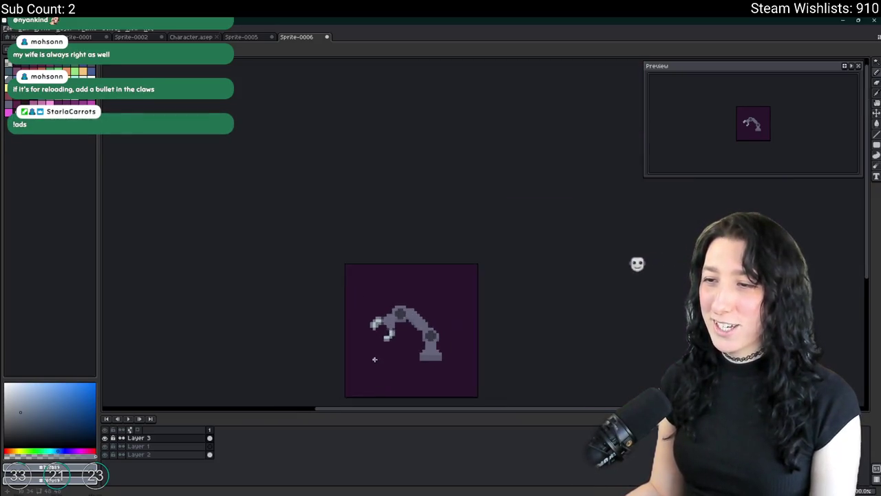
{"action": "scroll", "coordinate": [396, 324], "scroll_direction": "up", "scroll_amount": 4}
{"action": "scroll", "coordinate": [396, 324], "scroll_direction": "up", "scroll_amount": 3}
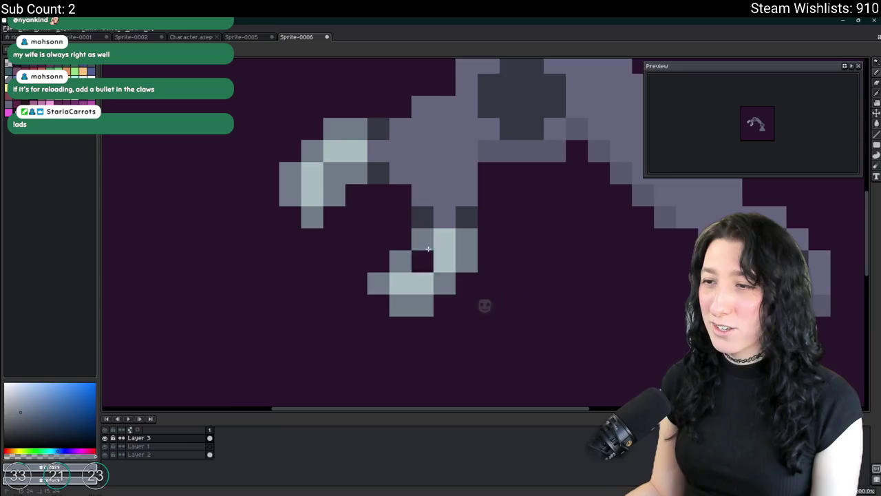
{"action": "scroll", "coordinate": [452, 282], "scroll_direction": "down", "scroll_amount": 3}
{"action": "scroll", "coordinate": [453, 281], "scroll_direction": "down", "scroll_amount": 3}
{"action": "scroll", "coordinate": [456, 297], "scroll_direction": "down", "scroll_amount": 1}
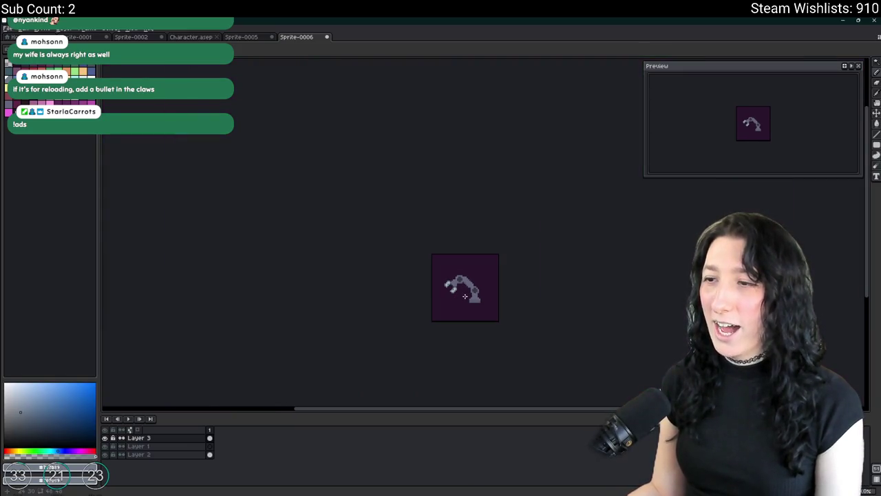
{"action": "scroll", "coordinate": [451, 286], "scroll_direction": "up", "scroll_amount": 5}
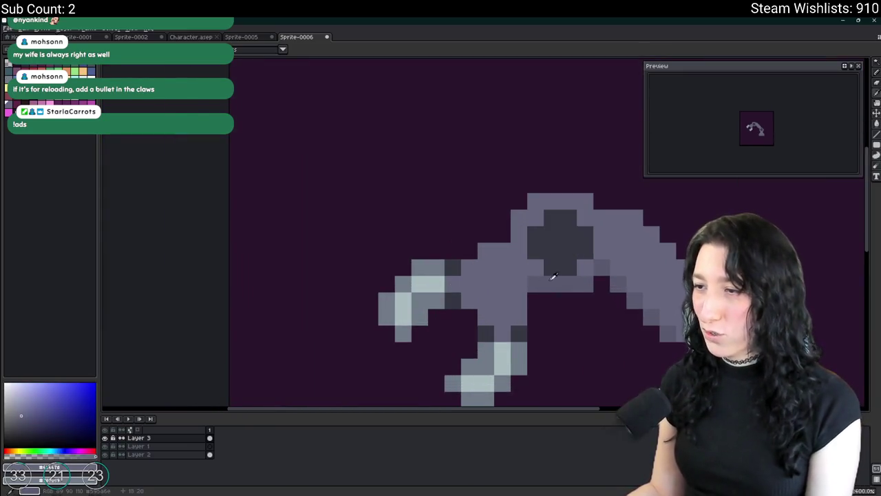
Paint bluish-grey and light cyan-grey pixels on the claw, then hide the dark background layer.
{"action": "left_click", "coordinate": [73, 101]}
{"action": "left_click", "coordinate": [6, 86]}
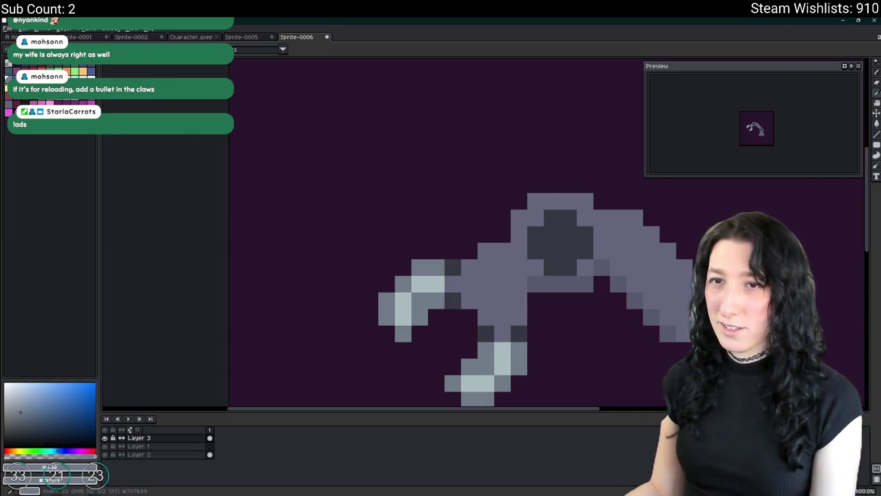
{"action": "left_click", "coordinate": [469, 266]}
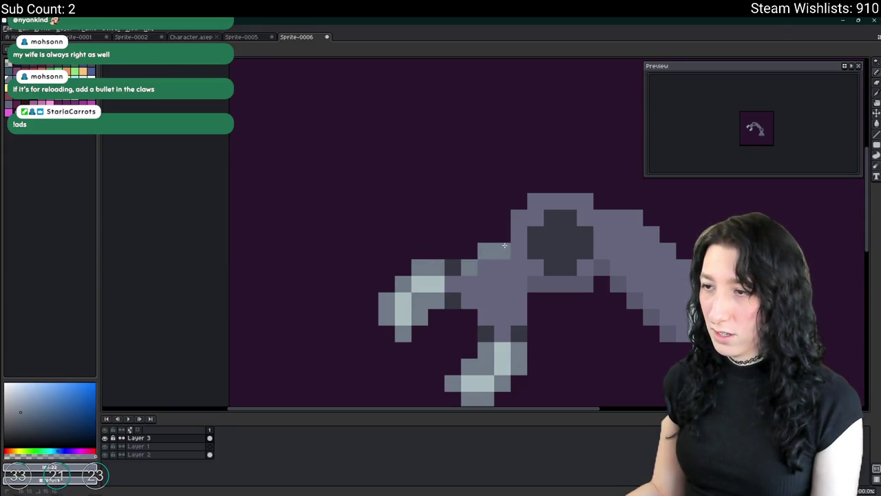
{"action": "scroll", "coordinate": [503, 245], "scroll_direction": "down", "scroll_amount": 4}
{"action": "scroll", "coordinate": [445, 271], "scroll_direction": "up", "scroll_amount": 2}
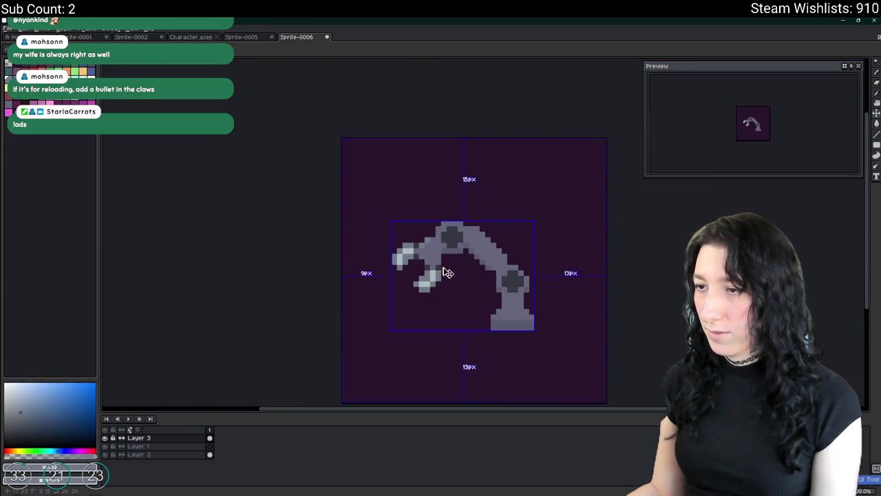
{"action": "scroll", "coordinate": [445, 271], "scroll_direction": "down", "scroll_amount": 4}
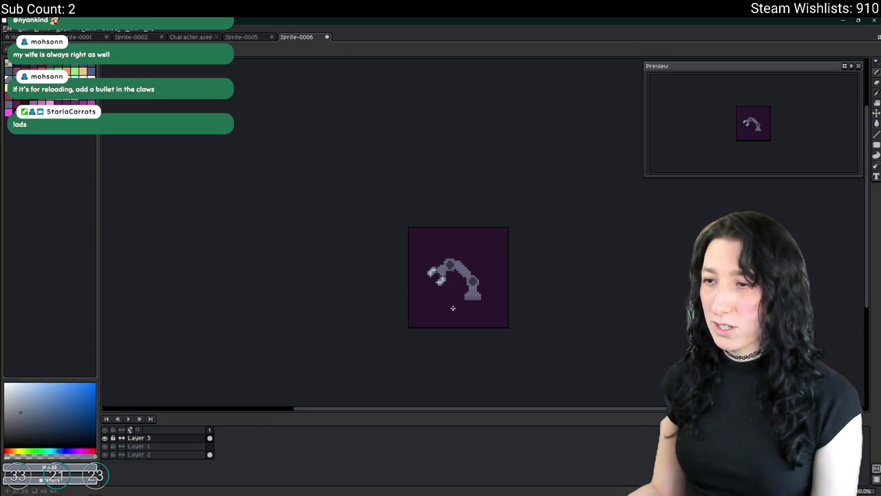
{"action": "scroll", "coordinate": [453, 307], "scroll_direction": "down", "scroll_amount": 2}
{"action": "scroll", "coordinate": [421, 295], "scroll_direction": "up", "scroll_amount": 5}
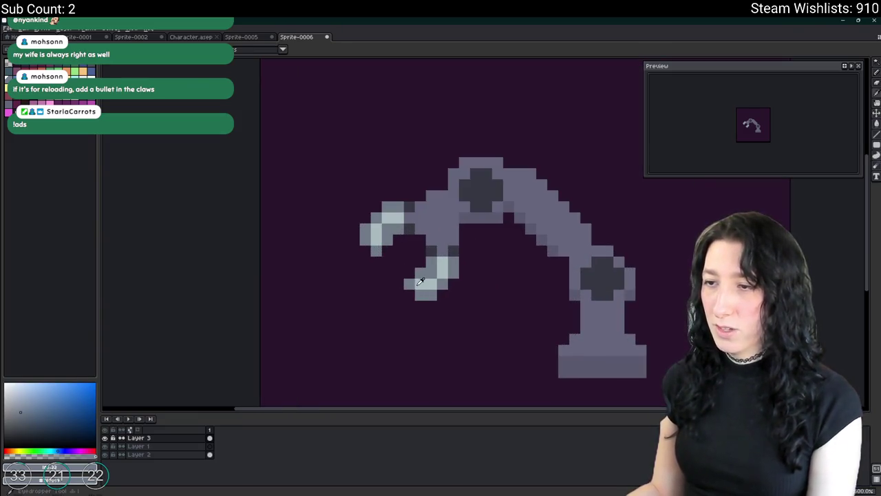
{"action": "left_click", "coordinate": [421, 282]}
{"action": "key", "text": "e"}
{"action": "key", "text": "b"}
{"action": "left_click", "coordinate": [409, 284]}
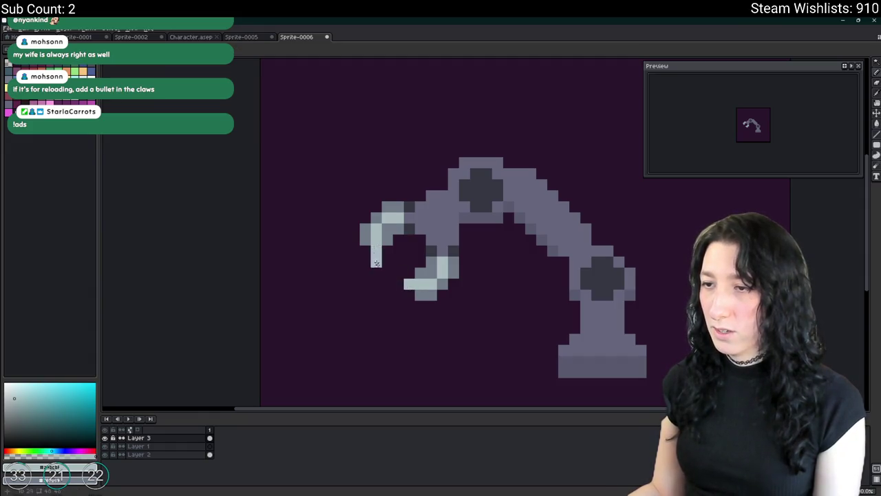
{"action": "scroll", "coordinate": [385, 289], "scroll_direction": "down", "scroll_amount": 4}
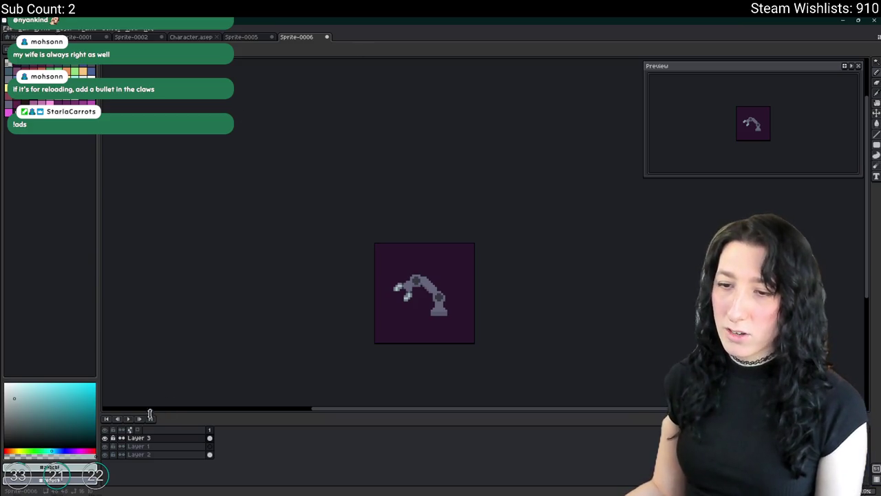
{"action": "left_click", "coordinate": [105, 454]}
{"action": "scroll", "coordinate": [372, 342], "scroll_direction": "up", "scroll_amount": 2}
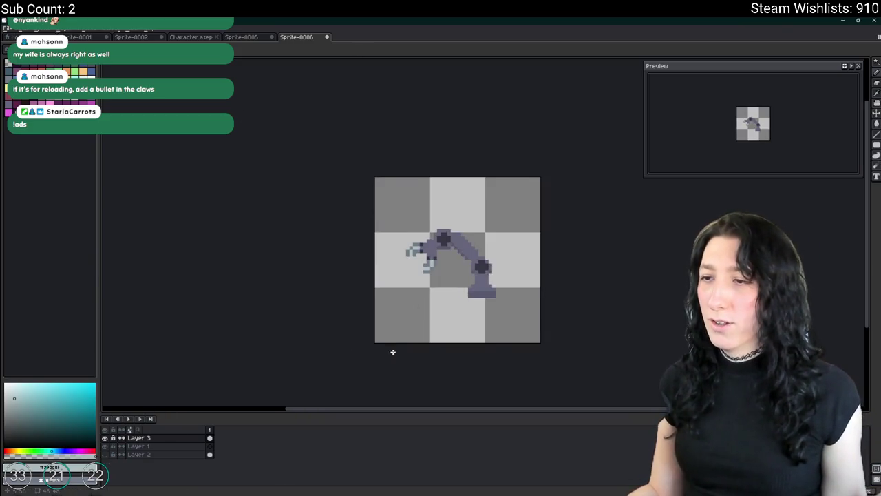
Marquee-select the robot arm, nudge it one pixel right, and drop the selection.
{"action": "key", "text": "m"}
{"action": "left_click_drag", "start_coordinate": [492, 319], "coordinate": [344, 198]}
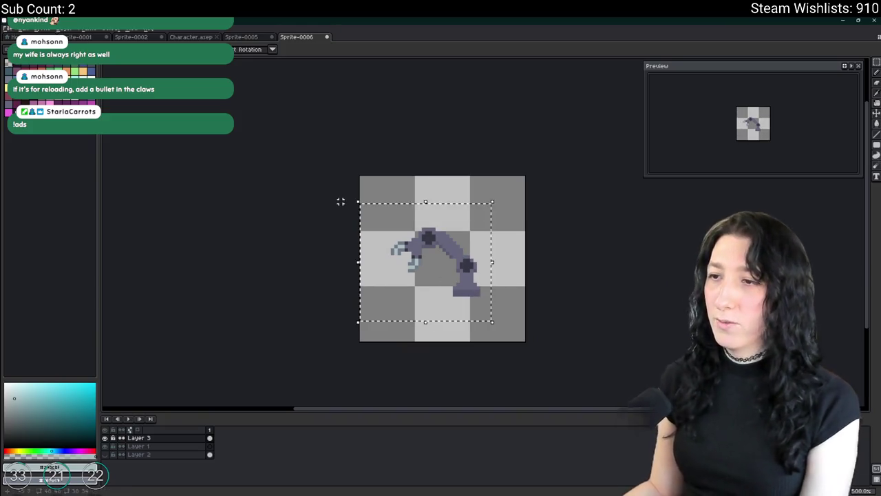
{"action": "key", "text": "ctrl+d"}
{"action": "mouse_move", "coordinate": [509, 181]}
{"action": "left_mouse_down"}
{"action": "mouse_move", "coordinate": [374, 282]}
{"action": "mouse_move", "coordinate": [361, 314]}
{"action": "left_mouse_up"}
{"action": "key", "text": "Right"}
{"action": "key", "text": "ctrl+d"}
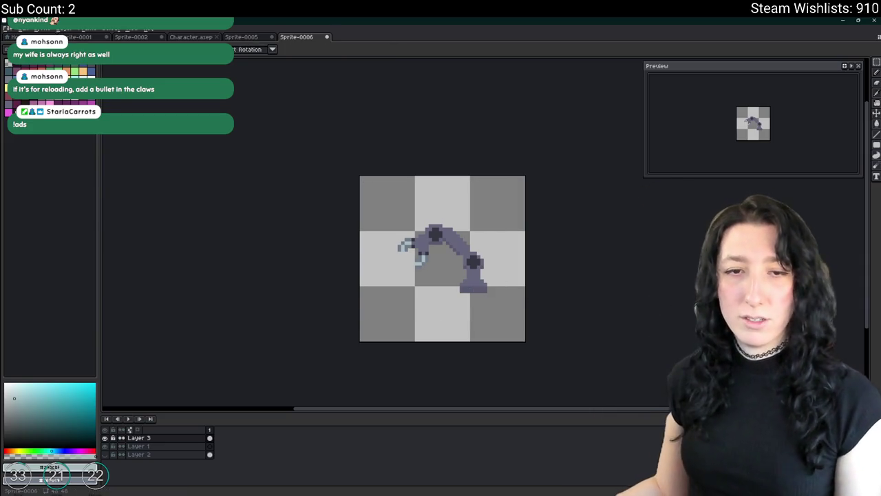
Pick green for the pencil and bring up the sprite's export settings.
{"action": "scroll", "coordinate": [441, 285], "scroll_direction": "up", "scroll_amount": 4}
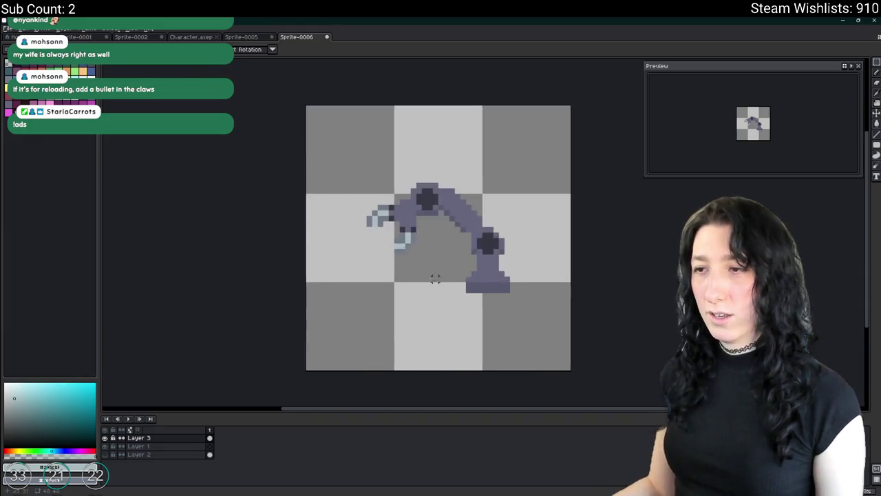
{"action": "left_click", "coordinate": [76, 71]}
{"action": "key", "text": "b"}
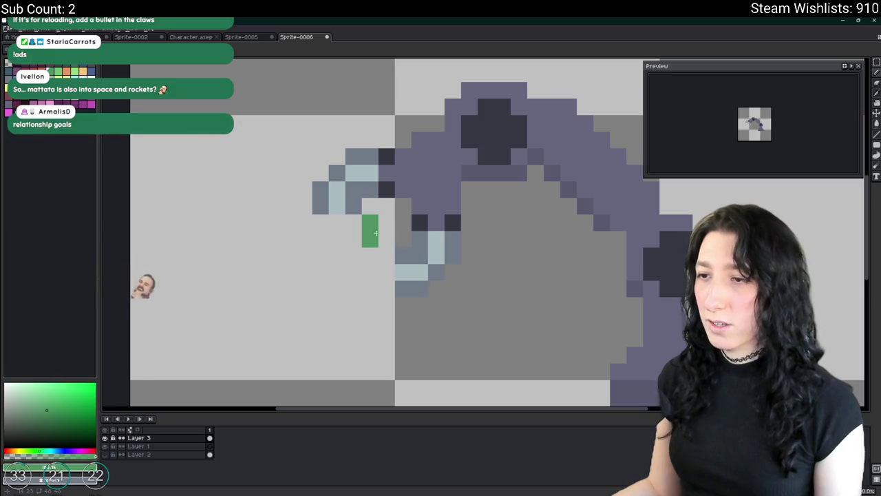
{"action": "scroll", "coordinate": [392, 275], "scroll_direction": "down", "scroll_amount": 2}
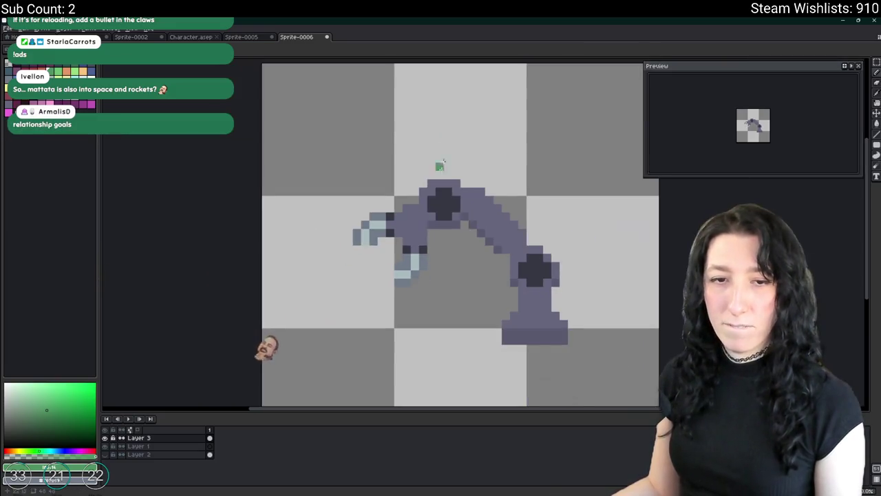
{"action": "scroll", "coordinate": [365, 146], "scroll_direction": "down", "scroll_amount": 2}
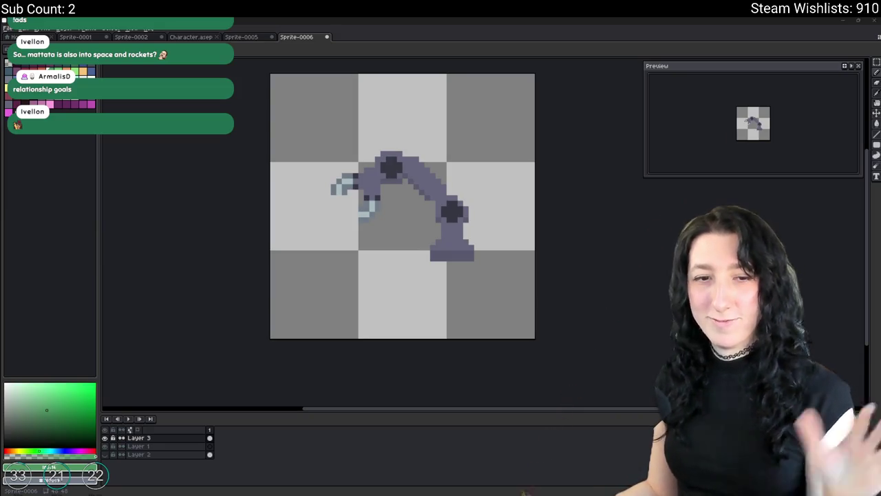
{"action": "scroll", "coordinate": [331, 280], "scroll_direction": "down", "scroll_amount": 2}
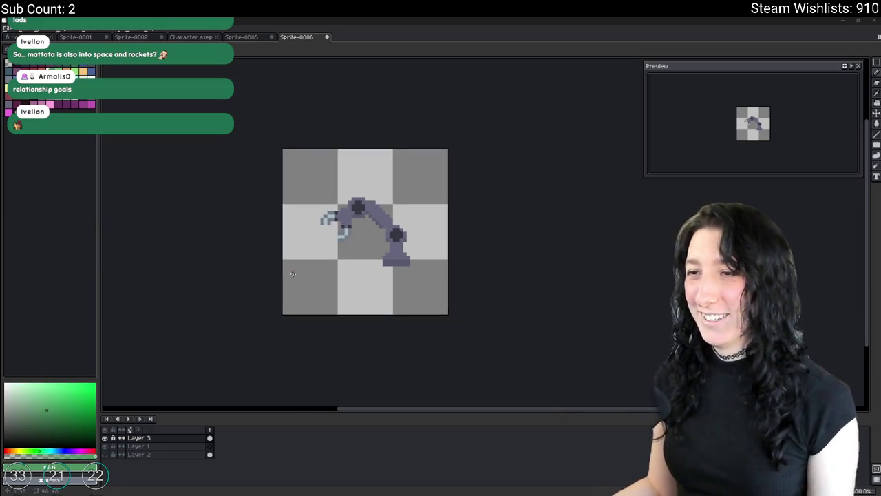
{"action": "key", "text": "ctrl+alt+shift+s"}
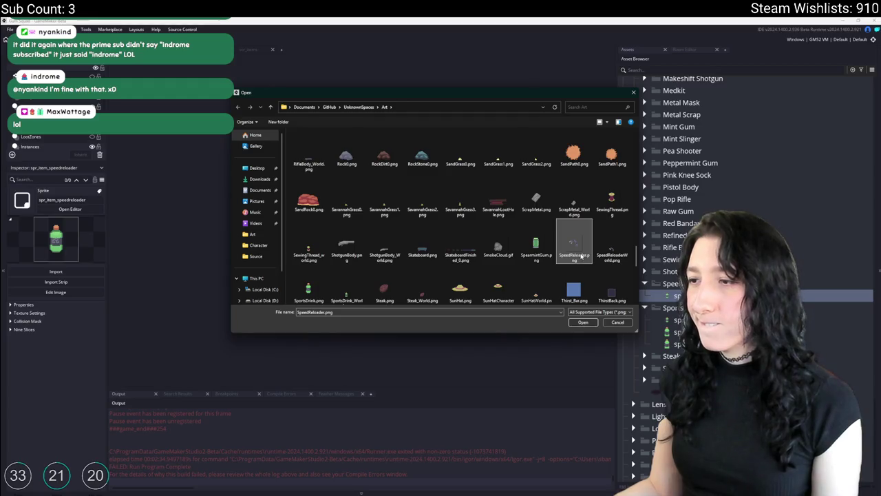
Confirm the sprite image import and open the spr_item_gunbarrel and spr_item_macaron_pink editors.
{"action": "left_click", "coordinate": [469, 272]}
{"action": "left_click_drag", "start_coordinate": [520, 69], "coordinate": [366, 93]}
{"action": "left_click_drag", "start_coordinate": [334, 192], "coordinate": [393, 181]}
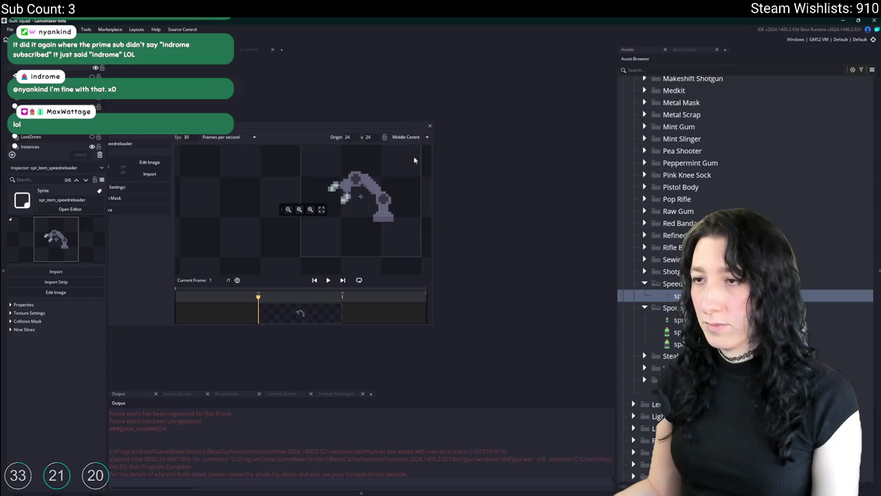
{"action": "left_click", "coordinate": [681, 319]}
{"action": "scroll", "coordinate": [680, 112], "scroll_direction": "up", "scroll_amount": 5}
{"action": "double_click", "coordinate": [680, 111]}
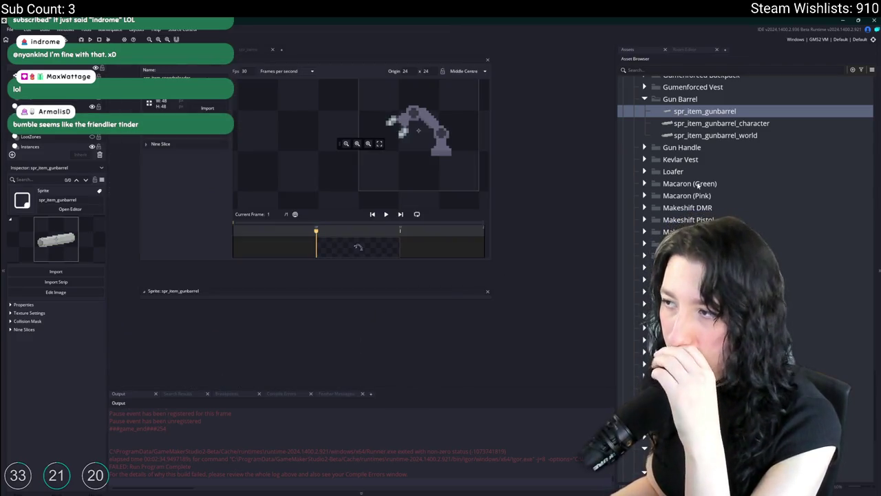
{"action": "left_click", "coordinate": [682, 196]}
{"action": "left_click", "coordinate": [659, 206]}
{"action": "double_click", "coordinate": [660, 207]}
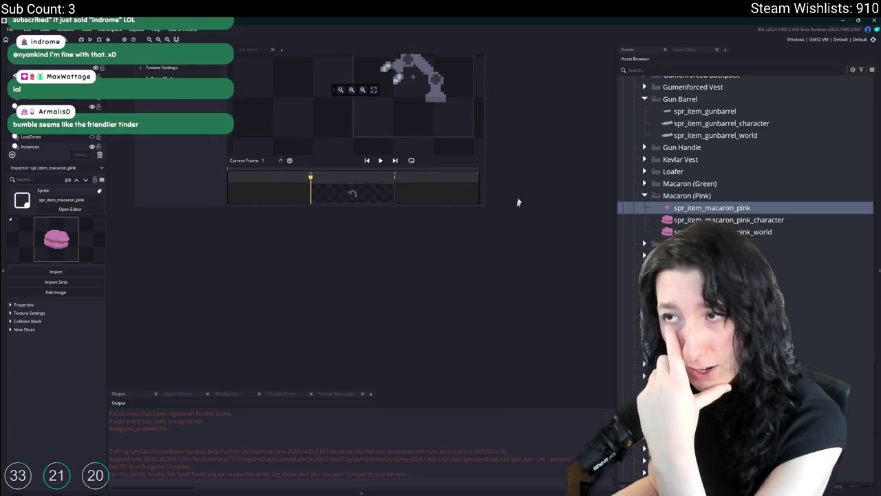
{"action": "scroll", "coordinate": [688, 207], "scroll_direction": "down", "scroll_amount": 5}
Duplicate the speedreloader sprite as spr_item_speedreloader_character and import SpeedReloaderWorld.png.
{"action": "left_click", "coordinate": [678, 346]}
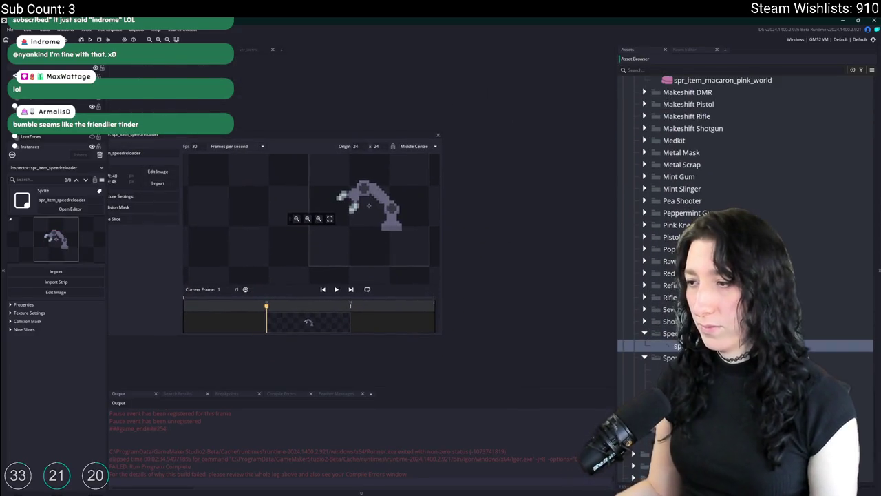
{"action": "key", "text": "ctrl+d"}
{"action": "type", "text": "spr_item_speedreloader_character"}
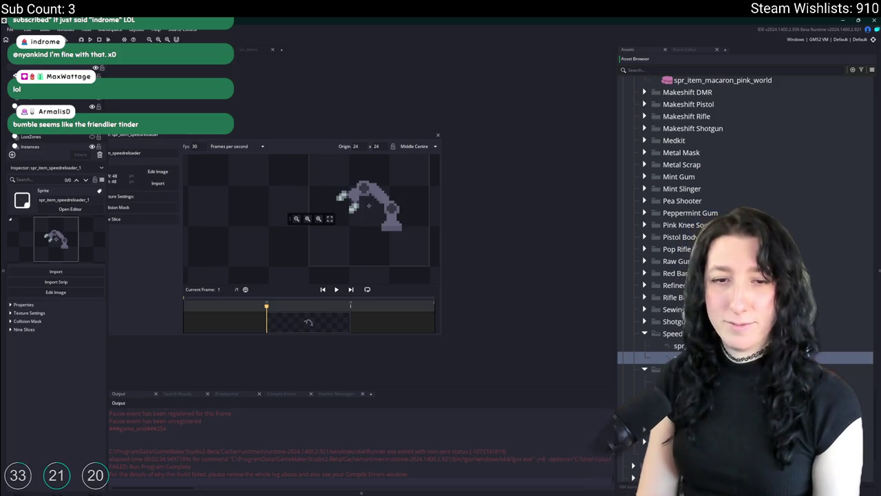
{"action": "key", "text": "Return"}
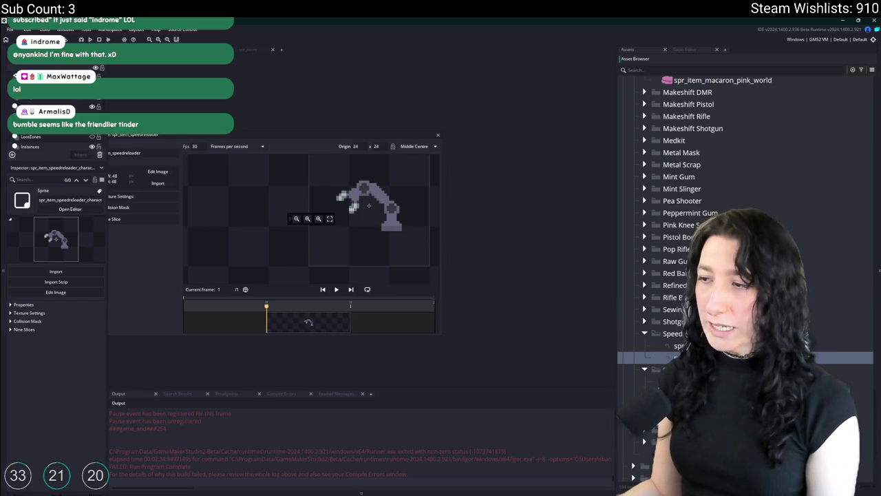
{"action": "left_click", "coordinate": [181, 166]}
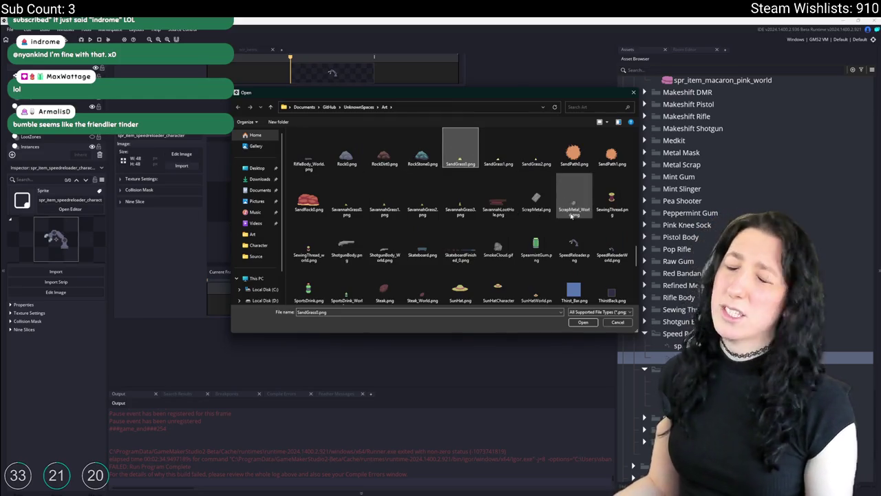
{"action": "left_click", "coordinate": [606, 253]}
{"action": "double_click", "coordinate": [606, 254]}
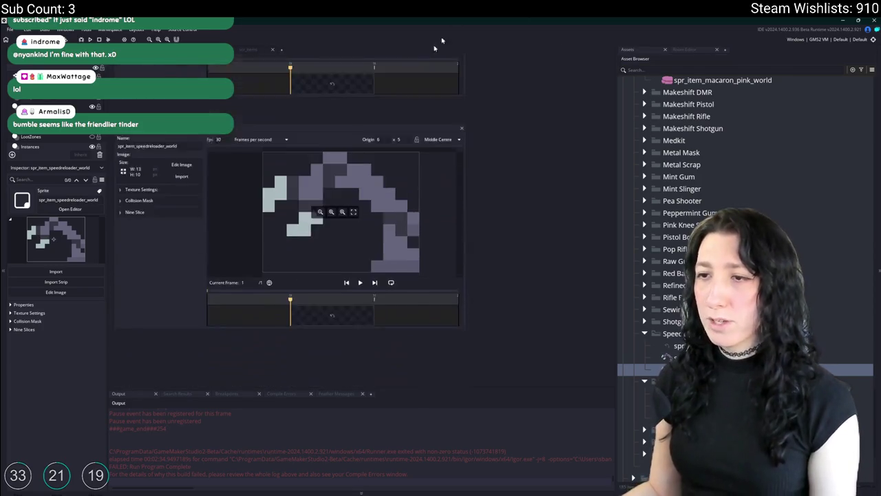
Close the speedreloader_world, speedreloader_character and speedreloader editors, then select spr_item_speedreloader.
{"action": "left_click", "coordinate": [461, 118]}
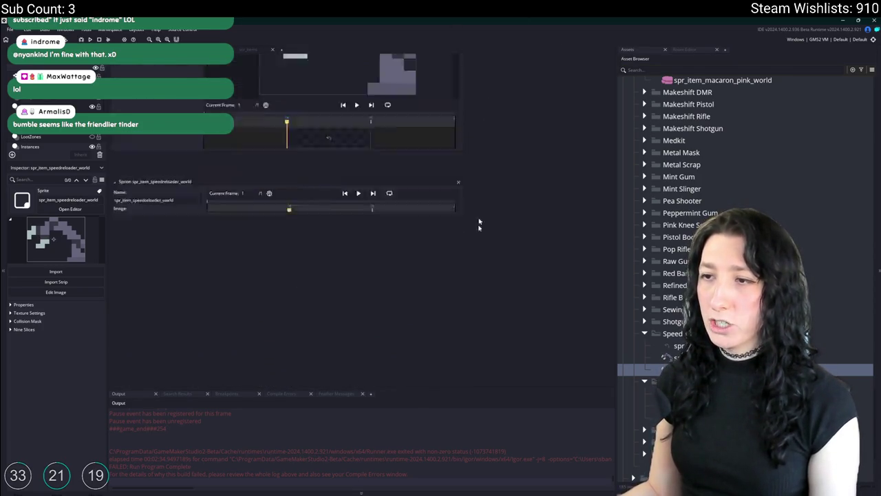
{"action": "scroll", "coordinate": [492, 223], "scroll_direction": "up", "scroll_amount": 2}
{"action": "scroll", "coordinate": [434, 273], "scroll_direction": "up", "scroll_amount": 1}
{"action": "scroll", "coordinate": [430, 279], "scroll_direction": "down", "scroll_amount": 2}
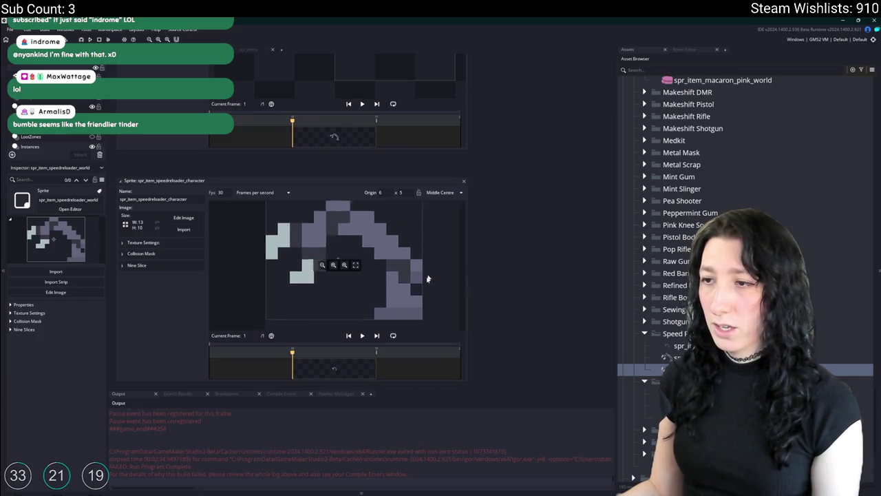
{"action": "left_click", "coordinate": [463, 181]}
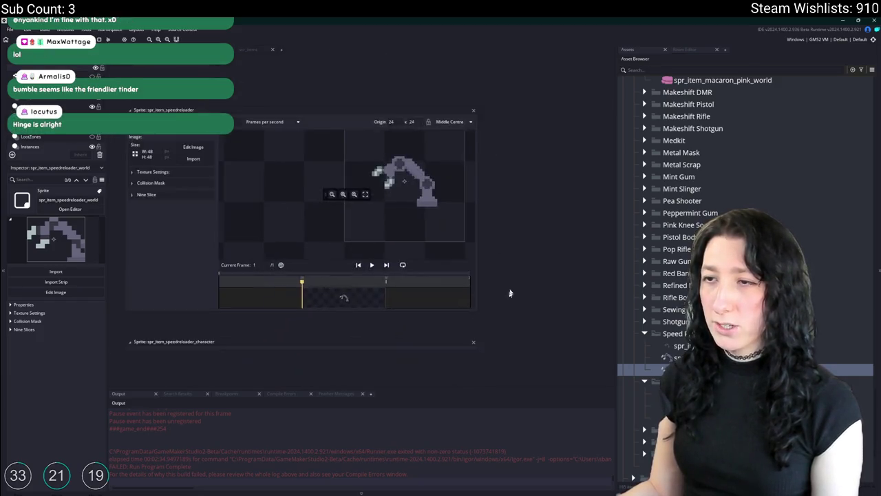
{"action": "scroll", "coordinate": [510, 220], "scroll_direction": "up", "scroll_amount": 1}
{"action": "left_click", "coordinate": [471, 179]}
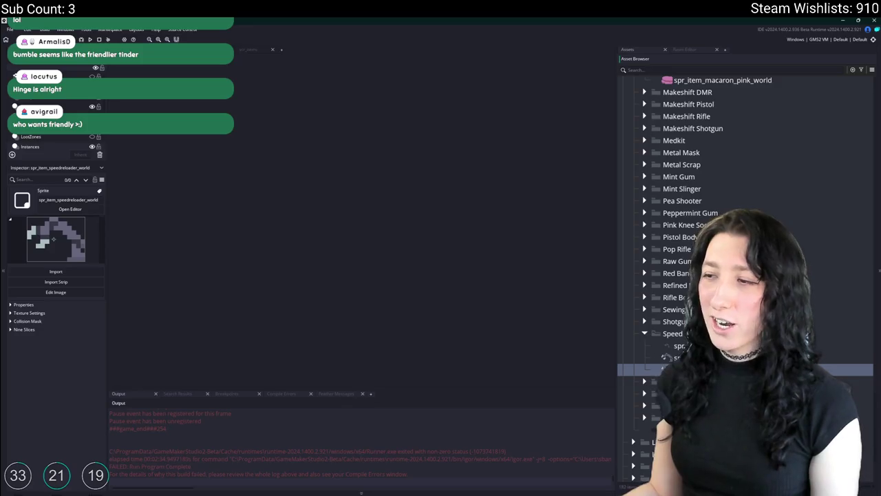
{"action": "key", "text": "Up"}
{"action": "key", "text": "Up"}
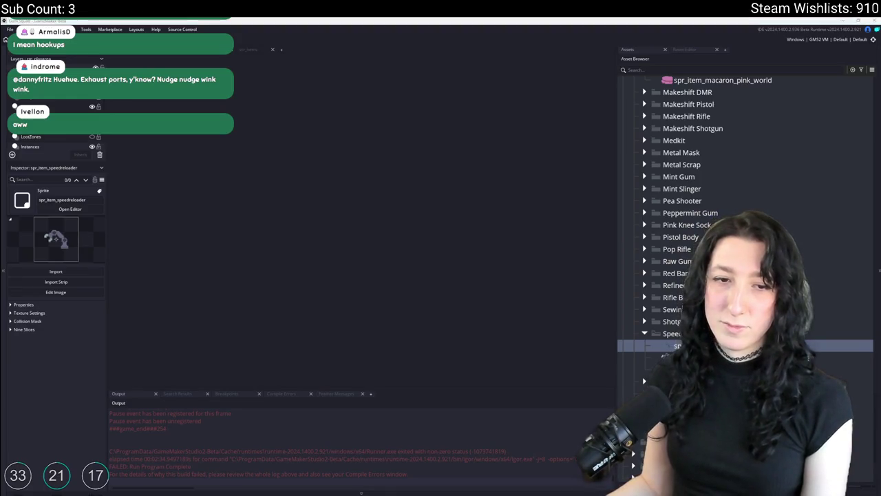
{"action": "left_click", "coordinate": [348, 260]}
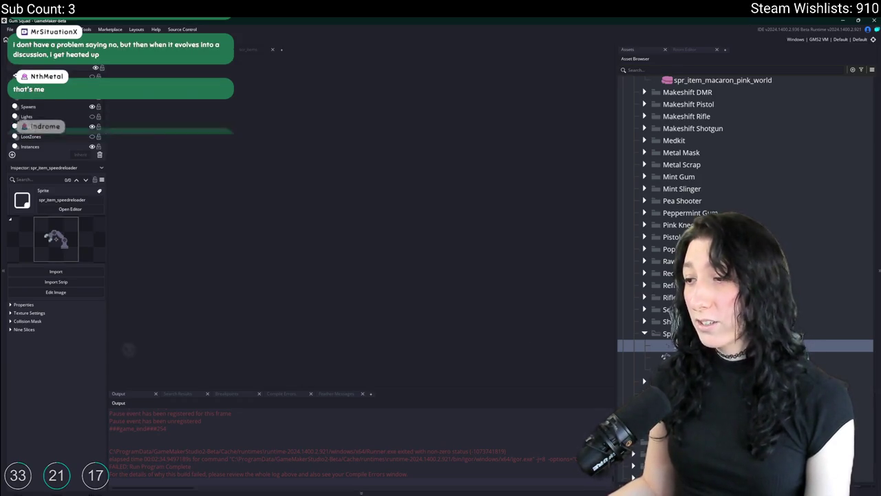
{"action": "left_click", "coordinate": [651, 335]}
Open the scr_items script and start a new line after the last item id, typing 'Size'.
{"action": "scroll", "coordinate": [649, 251], "scroll_direction": "up", "scroll_amount": 5}
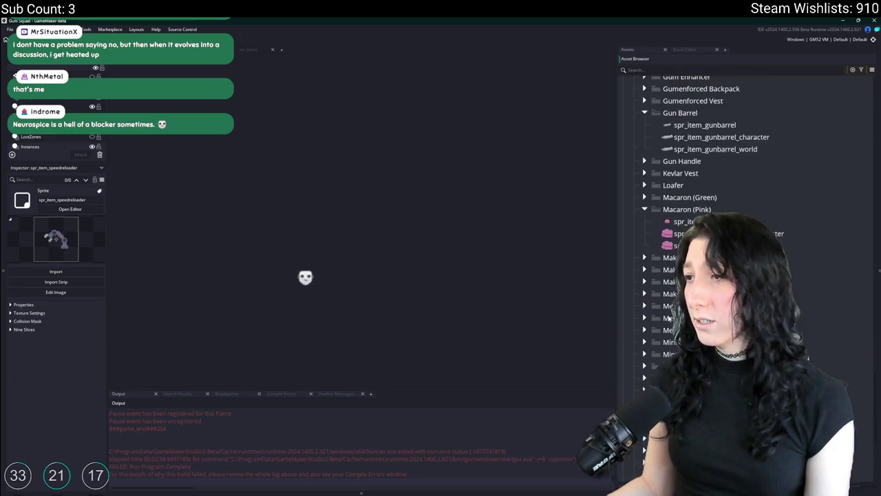
{"action": "left_click", "coordinate": [650, 251]}
{"action": "left_click", "coordinate": [670, 156]}
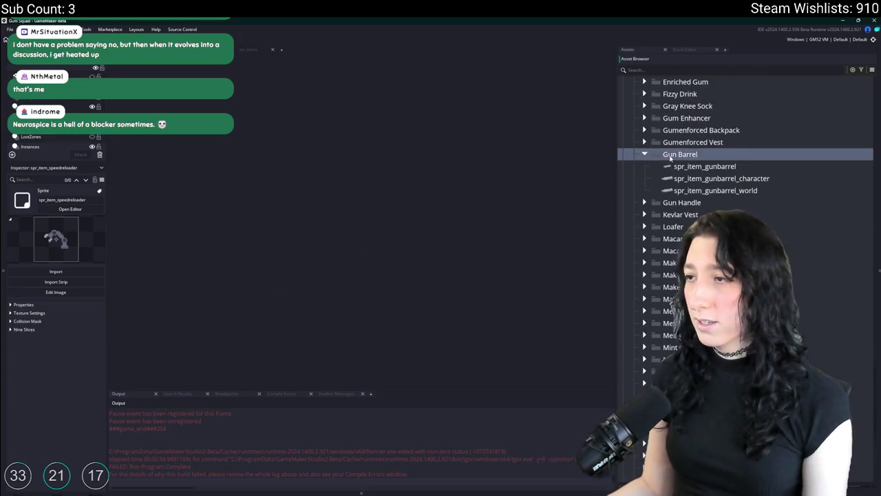
{"action": "scroll", "coordinate": [640, 250], "scroll_direction": "up", "scroll_amount": 7}
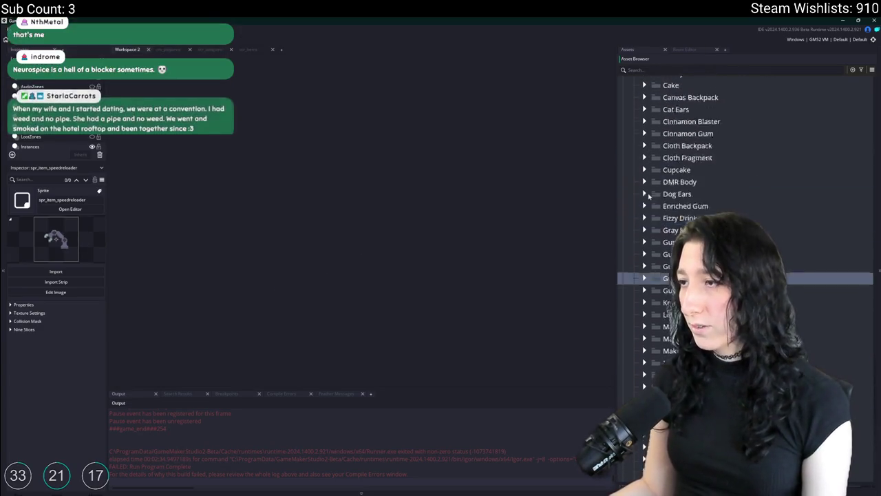
{"action": "left_click", "coordinate": [265, 49]}
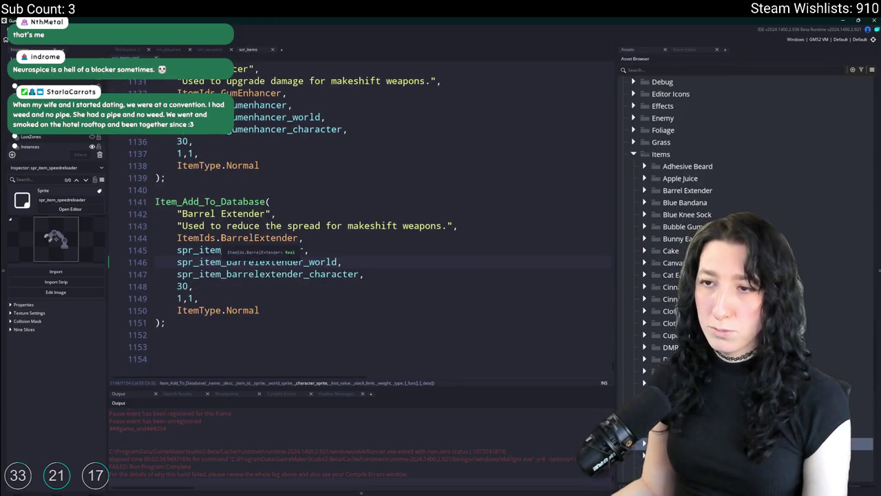
{"action": "scroll", "coordinate": [210, 307], "scroll_direction": "up", "scroll_amount": 1}
{"action": "scroll", "coordinate": [267, 175], "scroll_direction": "up", "scroll_amount": 20}
{"action": "left_click", "coordinate": [282, 84]}
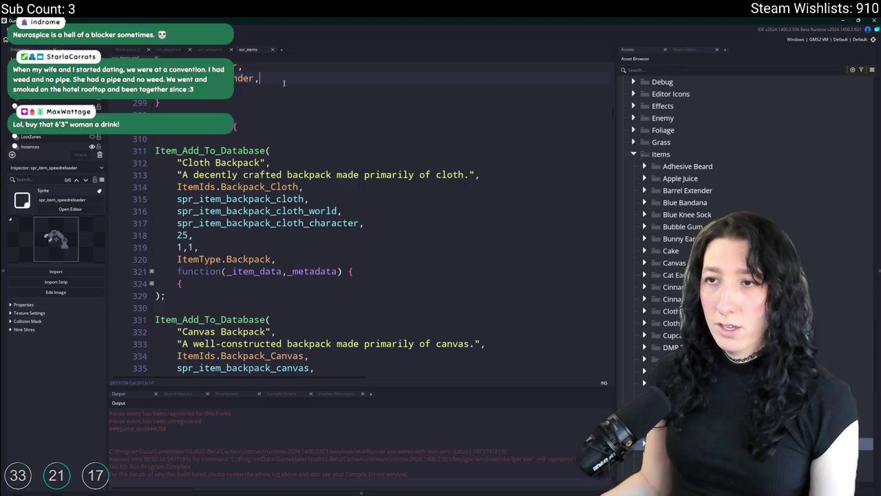
{"action": "key", "text": "Return"}
{"action": "type", "text": "Size"}
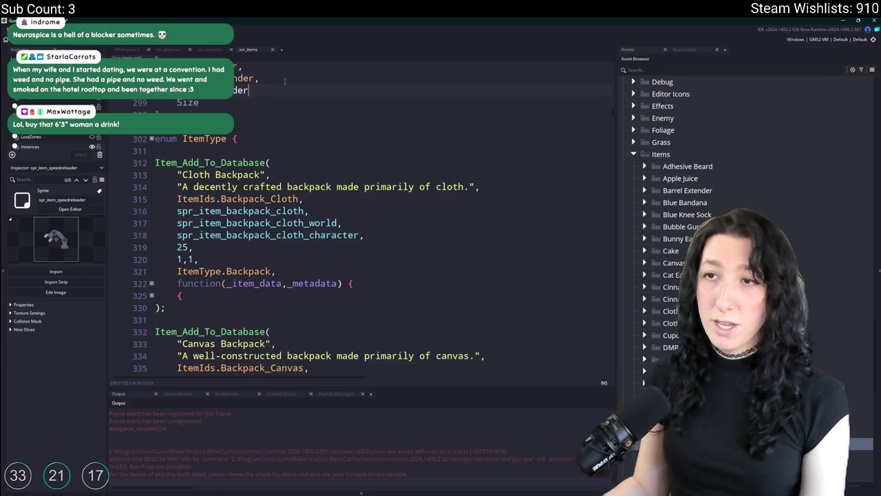
Select the whole Barrel Extender entry and duplicate it below itself.
{"action": "scroll", "coordinate": [309, 275], "scroll_direction": "down", "scroll_amount": 18}
{"action": "left_click", "coordinate": [326, 332]}
{"action": "scroll", "coordinate": [326, 332], "scroll_direction": "down", "scroll_amount": 20}
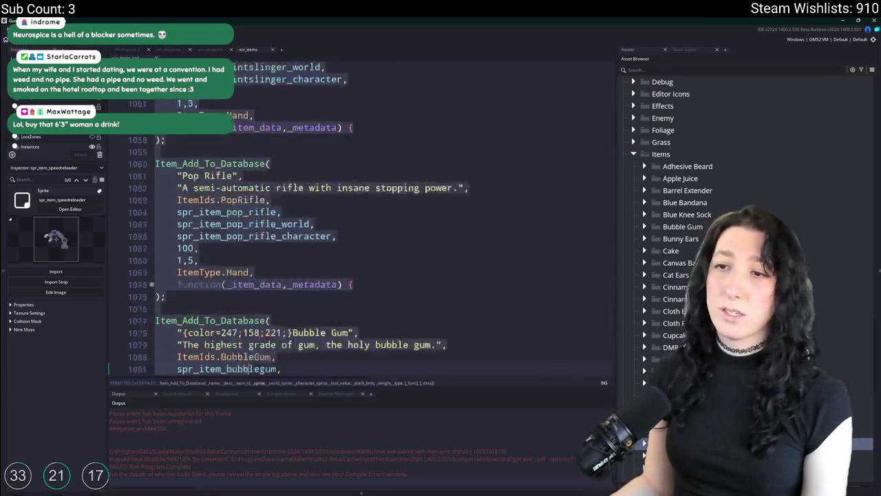
{"action": "scroll", "coordinate": [278, 250], "scroll_direction": "up", "scroll_amount": 1}
{"action": "left_click", "coordinate": [277, 248]}
{"action": "left_click_drag", "start_coordinate": [165, 344], "coordinate": [156, 199]}
{"action": "key", "text": "ctrl+d"}
In the copy, change the id to SpeedReloader, sprites to speedreloader, and 'spread' to 'reload time'.
{"action": "left_click", "coordinate": [258, 272]}
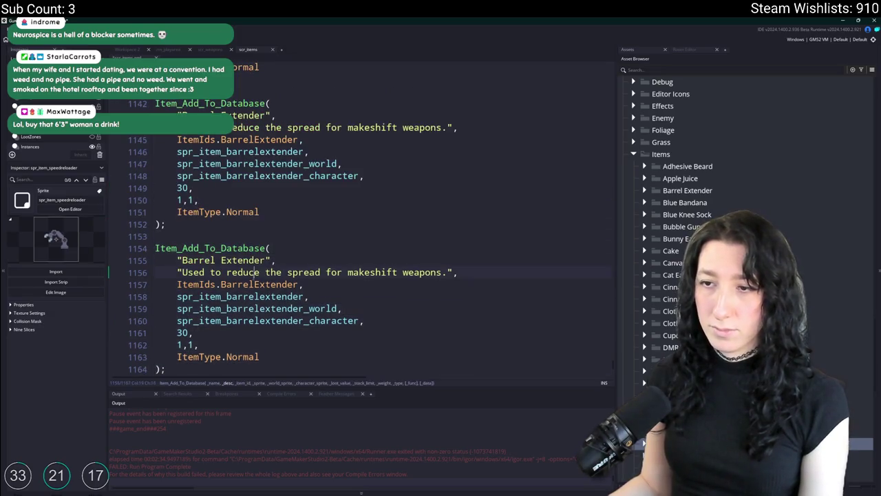
{"action": "double_click", "coordinate": [265, 284]}
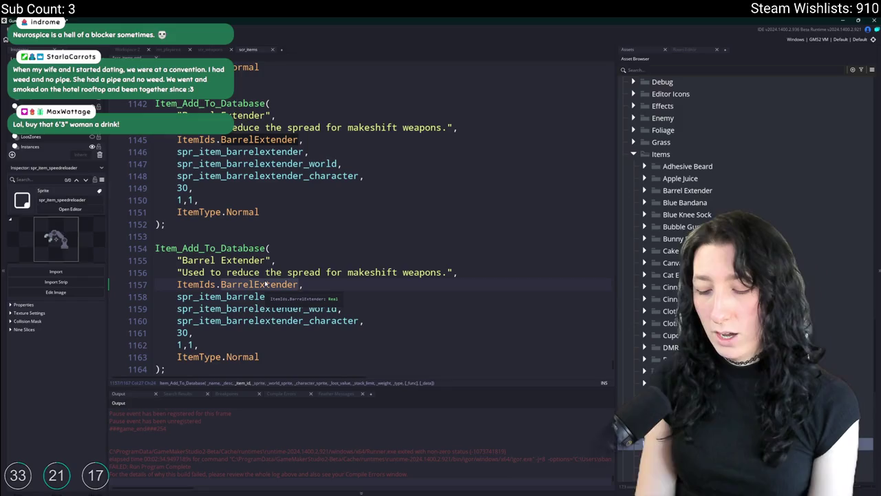
{"action": "type", "text": "SpeedR"}
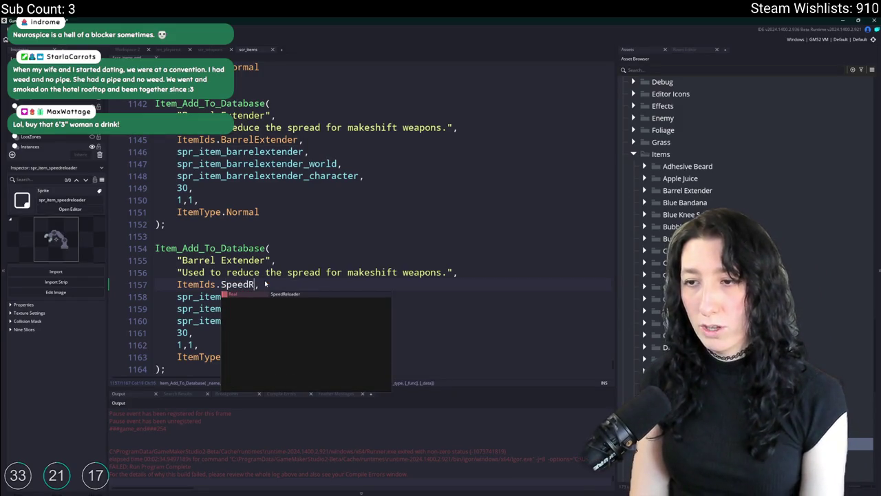
{"action": "key", "text": "Return"}
{"action": "left_click_drag", "start_coordinate": [309, 296], "coordinate": [230, 322]}
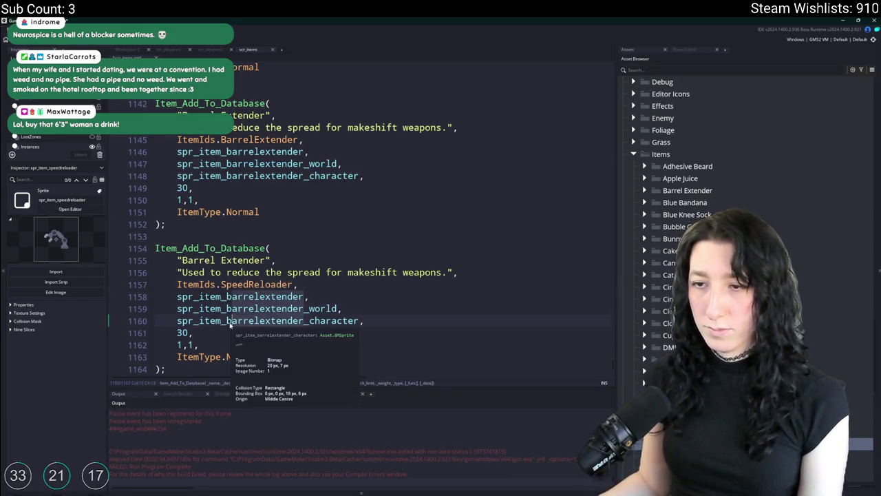
{"action": "type", "text": "speedreloader"}
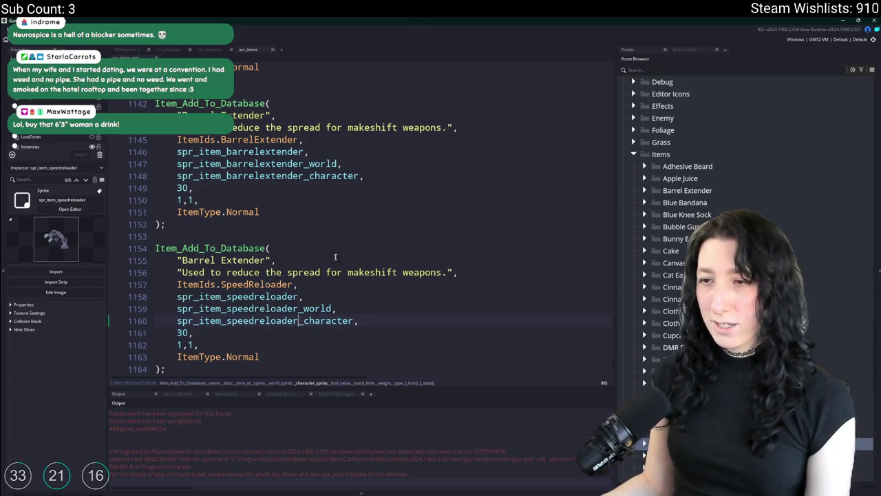
{"action": "double_click", "coordinate": [303, 272]}
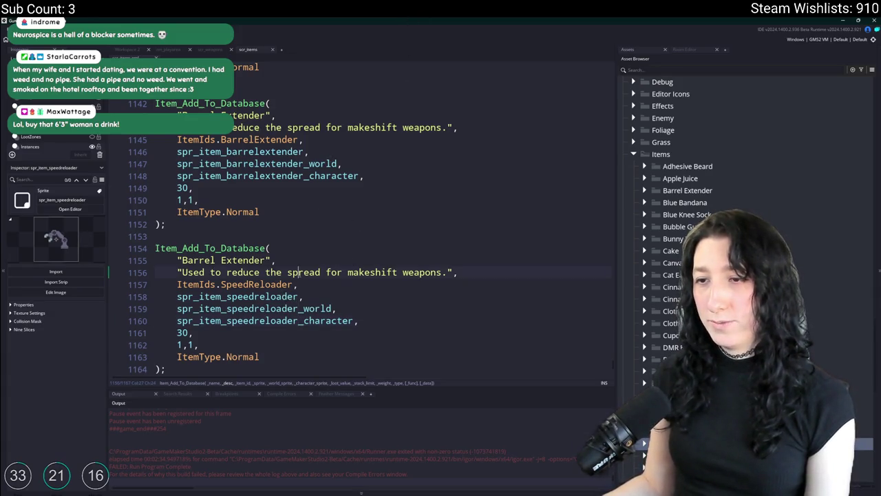
{"action": "type", "text": "reload time"}
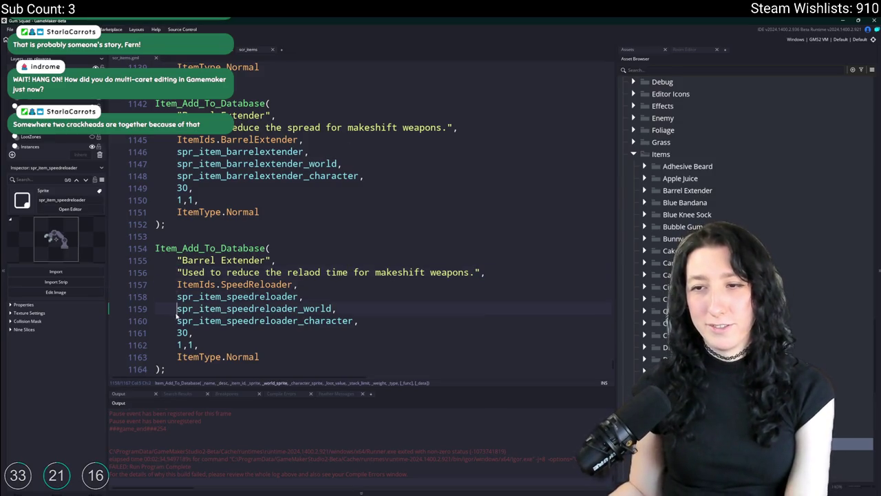
Step through the SpeedReloader entry's id, description and sprite lines to check the fields.
{"action": "left_click", "coordinate": [256, 308]}
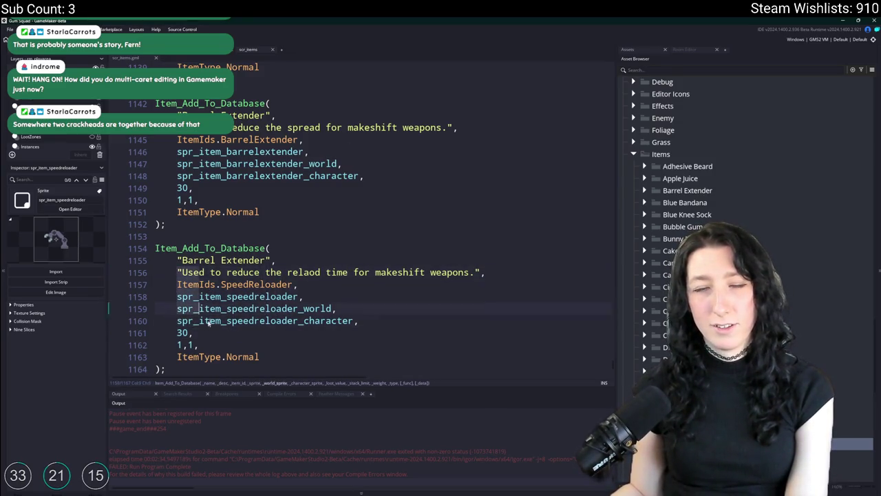
{"action": "left_click", "coordinate": [363, 302]}
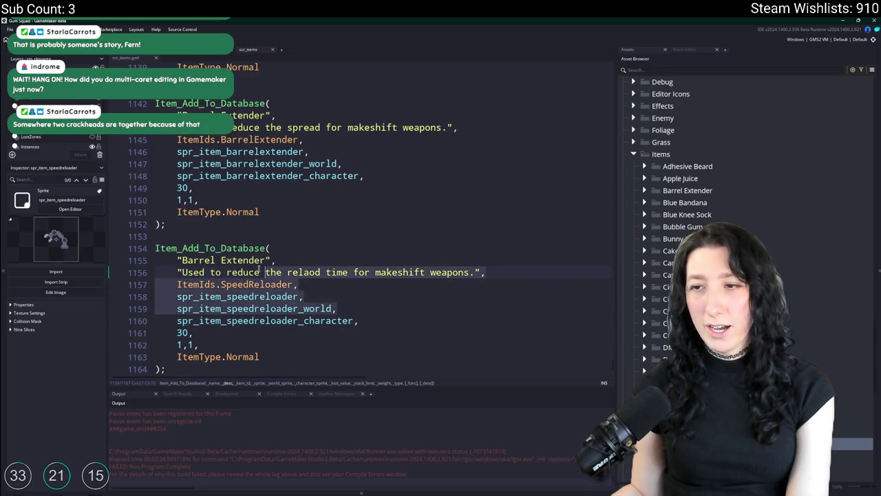
{"action": "left_click_drag", "start_coordinate": [276, 260], "coordinate": [222, 312]}
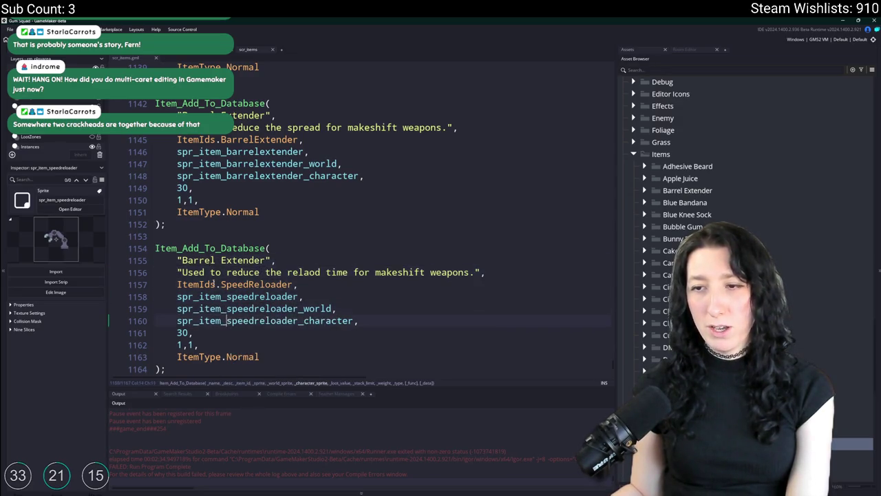
{"action": "left_click_drag", "start_coordinate": [213, 260], "coordinate": [215, 310]}
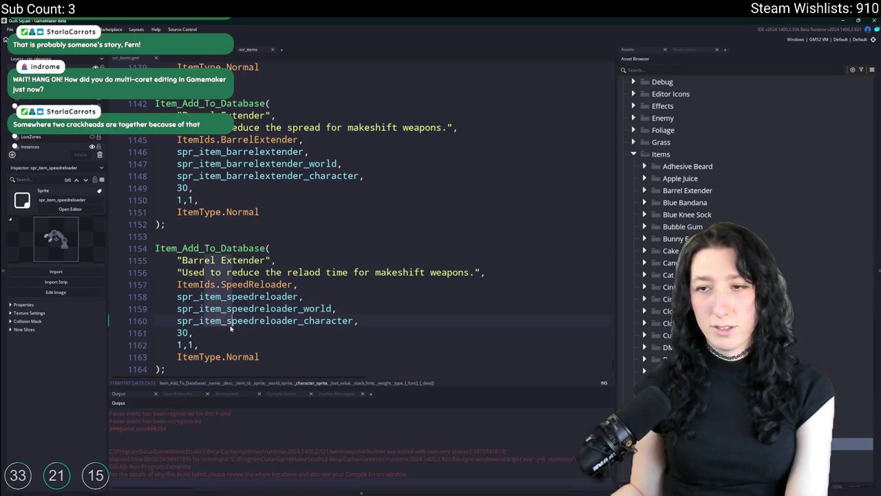
{"action": "left_click", "coordinate": [238, 296]}
{"action": "left_click", "coordinate": [231, 284]}
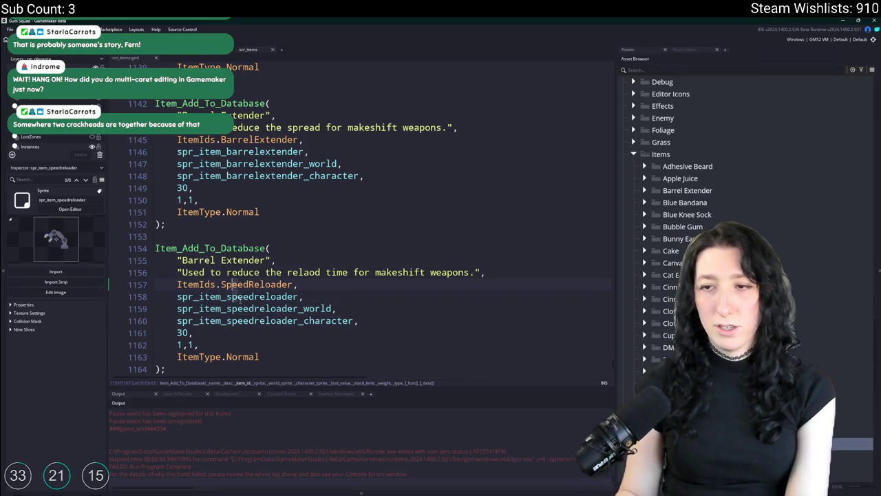
{"action": "key", "text": "Left"}
{"action": "key", "text": "Left"}
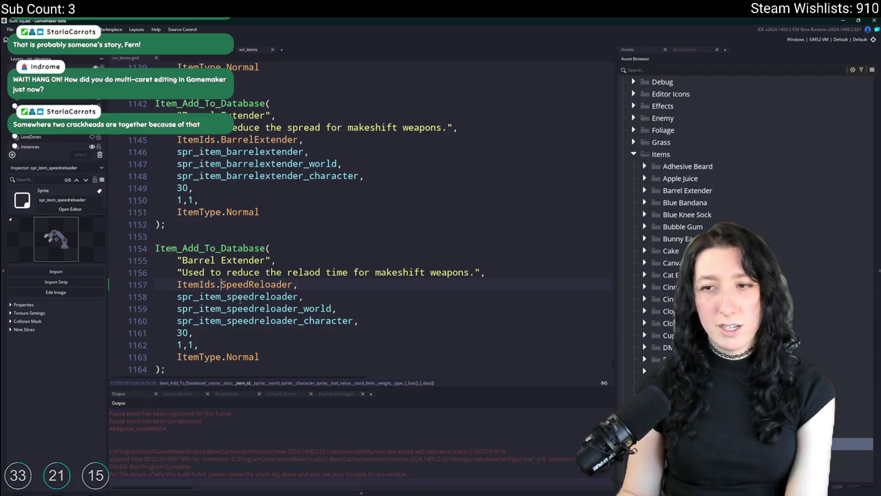
{"action": "key", "text": "Left"}
{"action": "key", "text": "Left"}
{"action": "key", "text": "Left"}
{"action": "key", "text": "Down"}
{"action": "key", "text": "Down"}
{"action": "key", "text": "Down"}
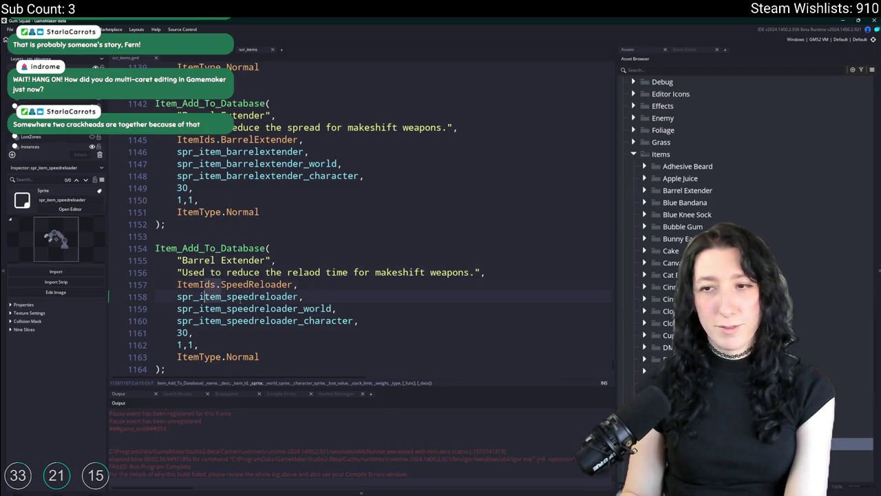
{"action": "key", "text": "Up"}
{"action": "key", "text": "Up"}
{"action": "key", "text": "Up"}
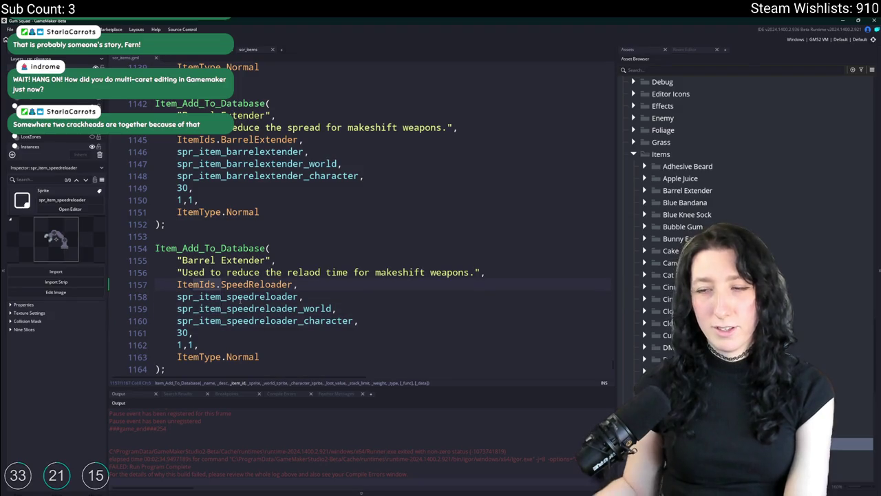
{"action": "left_click", "coordinate": [271, 308]}
{"action": "left_click", "coordinate": [298, 309]}
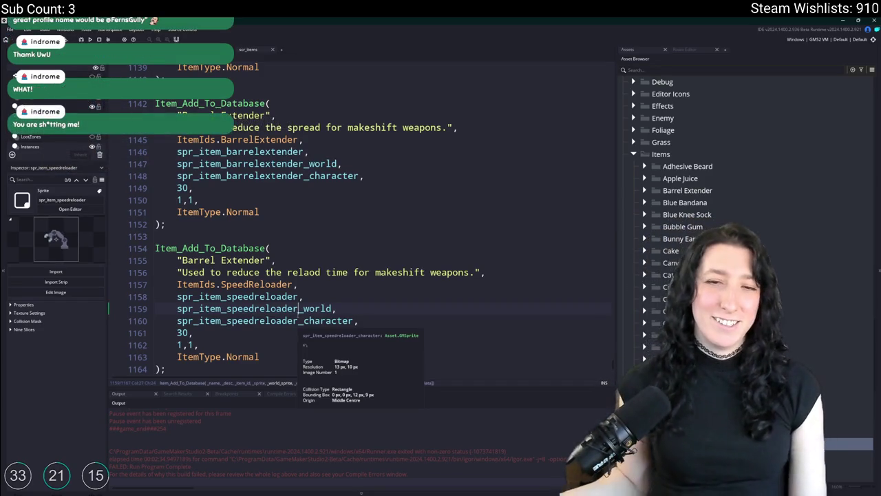
Place the insertion point at the end of line 1147 on the Barrel Extender sprite line.
{"action": "left_click", "coordinate": [346, 147]}
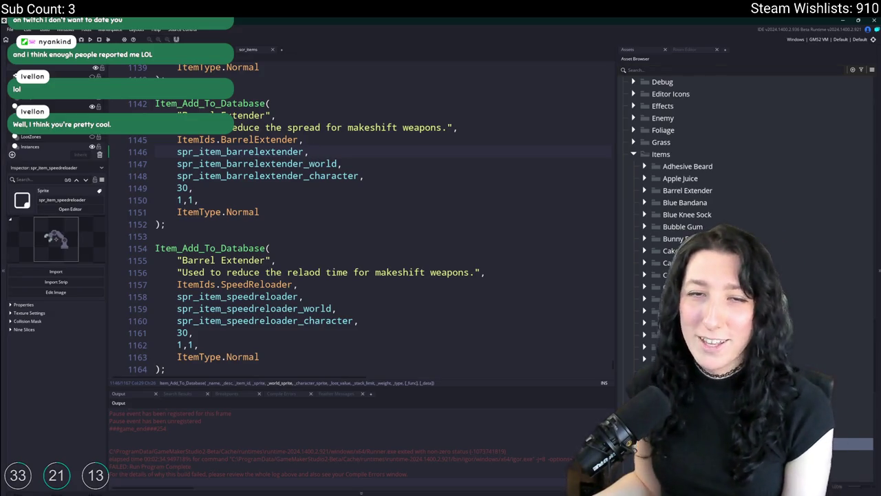
{"action": "left_click", "coordinate": [385, 160]}
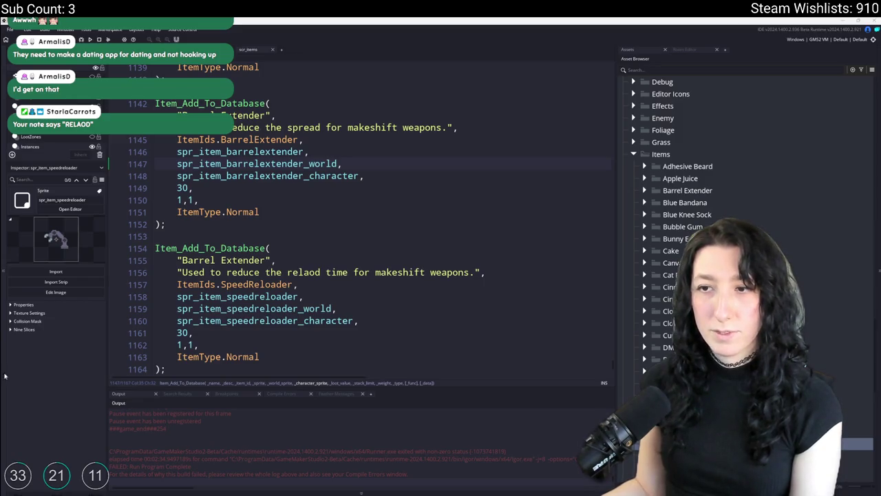
Correct the misspelled 'relaod' to 'reload' in the description.
{"action": "mouse_move", "coordinate": [279, 310]}
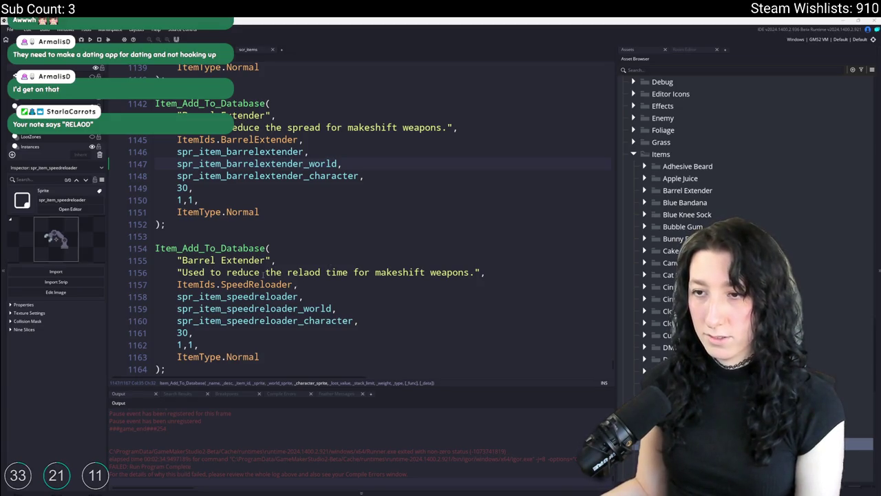
{"action": "left_click", "coordinate": [320, 271]}
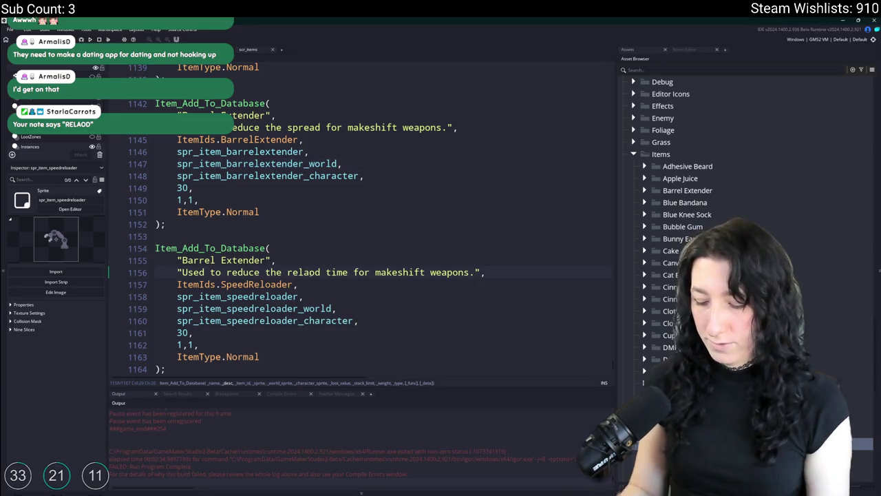
{"action": "key", "text": "BackSpace"}
{"action": "key", "text": "BackSpace"}
{"action": "key", "text": "BackSpace"}
{"action": "type", "text": "oad"}
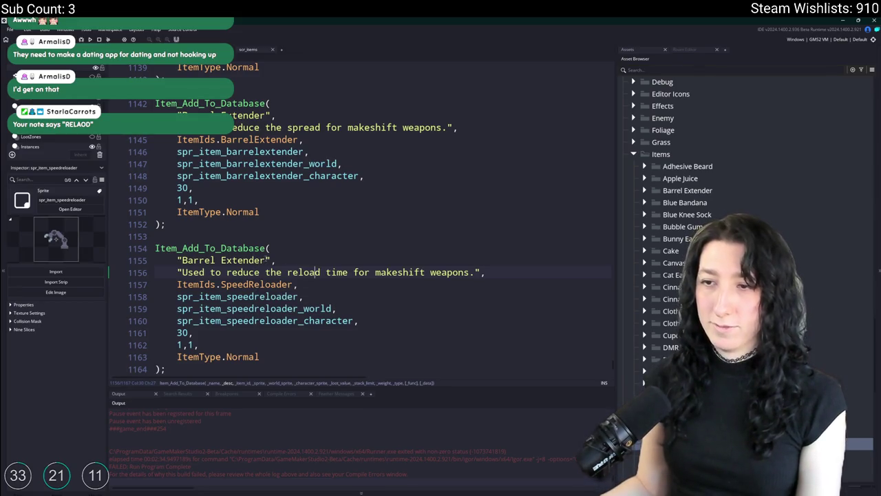
Retitle line 1155 from 'Barrel Extender' to 'Speed Reloader' and jump to speed_reloader's definition.
{"action": "left_click_drag", "start_coordinate": [266, 260], "coordinate": [184, 260]}
{"action": "type", "text": "Speed Reloader"}
{"action": "scroll", "coordinate": [304, 233], "scroll_direction": "up", "scroll_amount": 5}
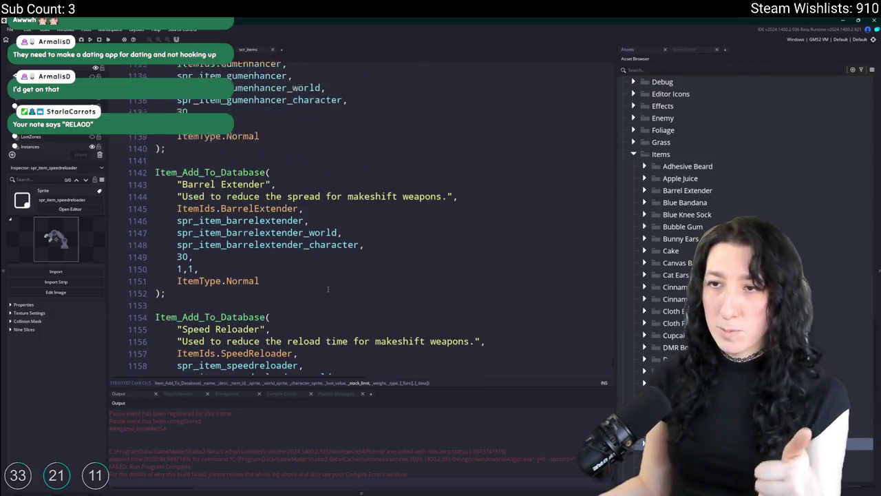
{"action": "key", "text": "alt+Left"}
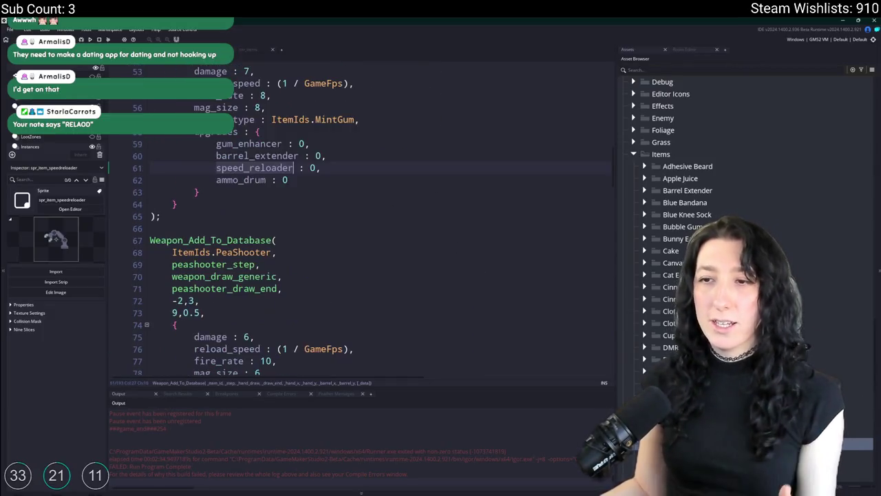
Return to the scr_items script.
{"action": "left_click", "coordinate": [250, 51]}
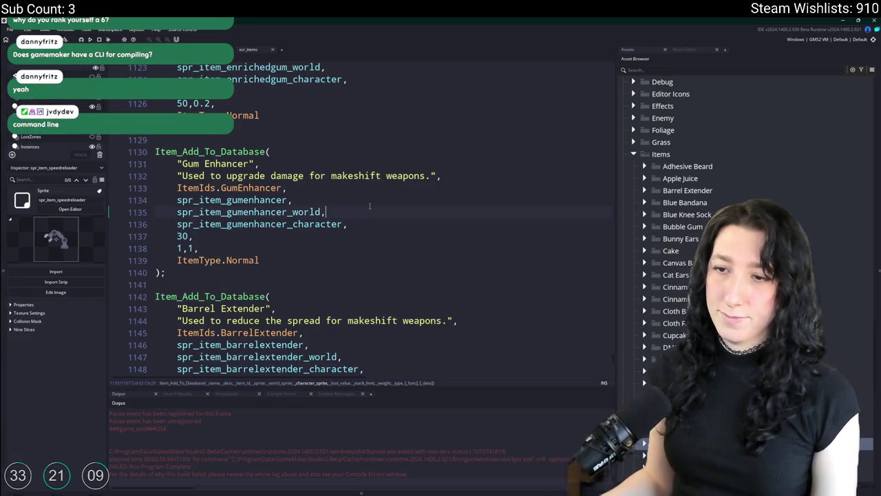
{"action": "scroll", "coordinate": [413, 298], "scroll_direction": "down", "scroll_amount": 6}
{"action": "scroll", "coordinate": [414, 298], "scroll_direction": "down", "scroll_amount": 1}
In Aseprite, select the whole canvas and delete the old robot-arm sprite.
{"action": "key", "text": "alt+Tab"}
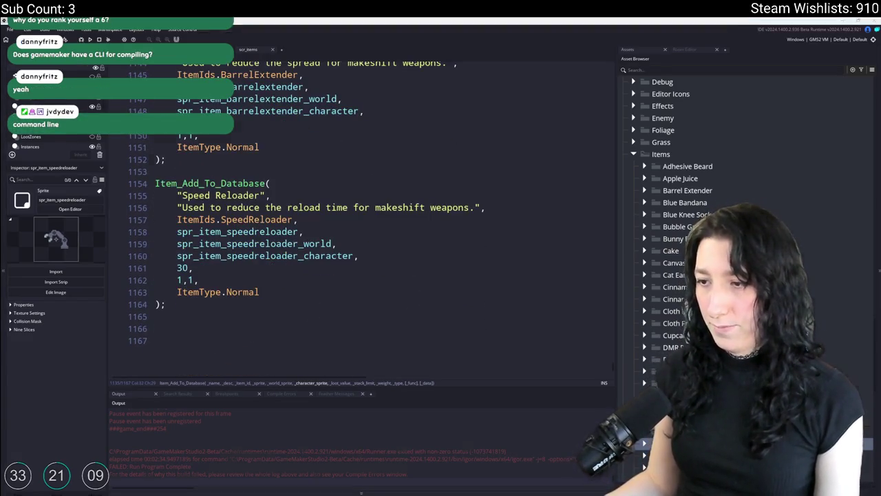
{"action": "key", "text": "ctrl+a"}
{"action": "key", "text": "Delete"}
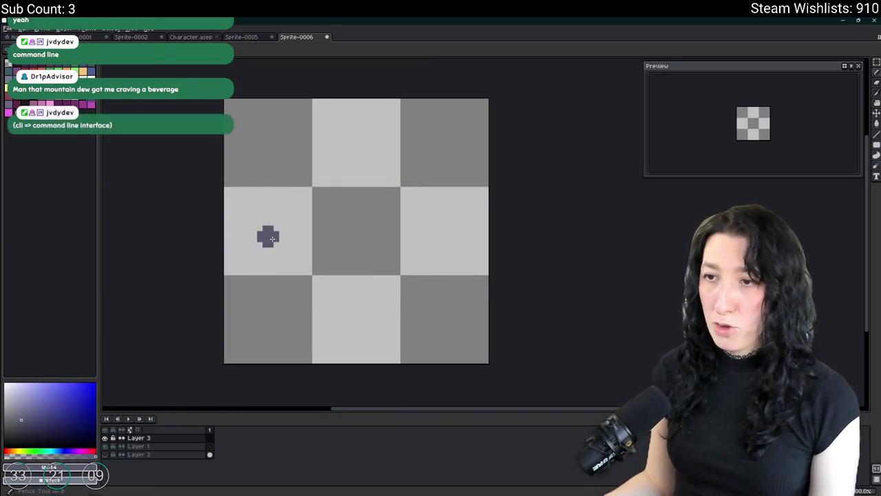
Pick a pale colour, add a new layer, and mark a circle over the canvas centre.
{"action": "scroll", "coordinate": [266, 236], "scroll_direction": "down", "scroll_amount": 1}
{"action": "left_click", "coordinate": [93, 92]}
{"action": "key", "text": "shift+n"}
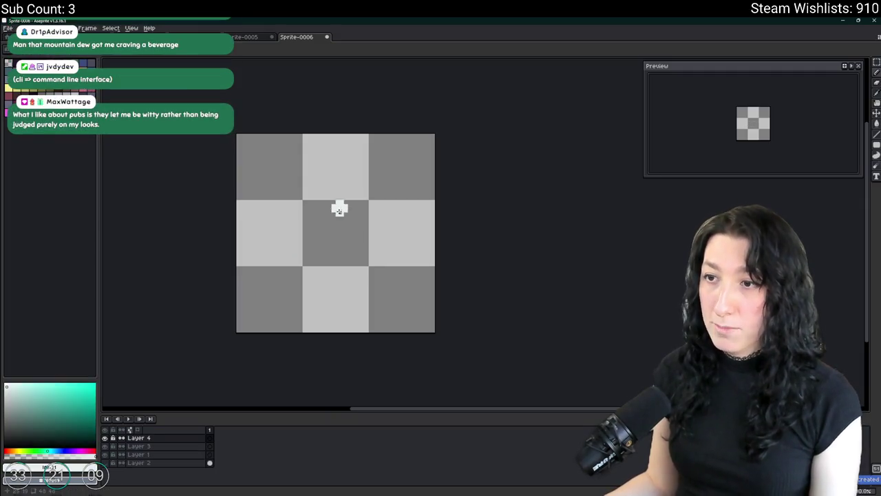
{"action": "key", "text": "shift+m"}
{"action": "mouse_move", "coordinate": [295, 180]}
{"action": "left_mouse_down"}
{"action": "mouse_move", "coordinate": [365, 267]}
{"action": "mouse_move", "coordinate": [365, 256]}
{"action": "mouse_move", "coordinate": [381, 266]}
{"action": "mouse_move", "coordinate": [371, 264]}
{"action": "left_mouse_up"}
{"action": "left_click_drag", "start_coordinate": [275, 162], "coordinate": [373, 256]}
{"action": "left_click", "coordinate": [300, 172]}
{"action": "mouse_move", "coordinate": [287, 167]}
{"action": "left_mouse_down"}
{"action": "mouse_move", "coordinate": [385, 273]}
{"action": "mouse_move", "coordinate": [374, 273]}
{"action": "left_mouse_up"}
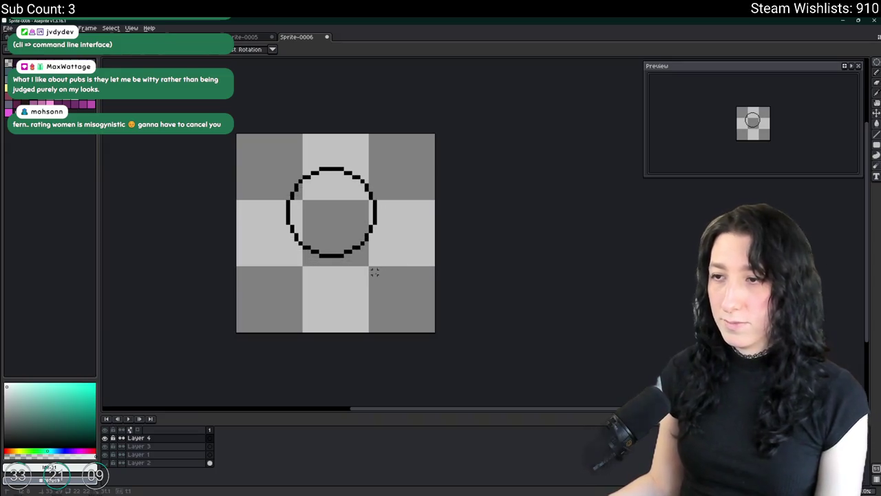
Bucket-fill the circular selection with the pale colour and nudge it slightly right and down.
{"action": "key", "text": "ctrl+z"}
{"action": "key", "text": "ctrl+z"}
{"action": "key", "text": "g"}
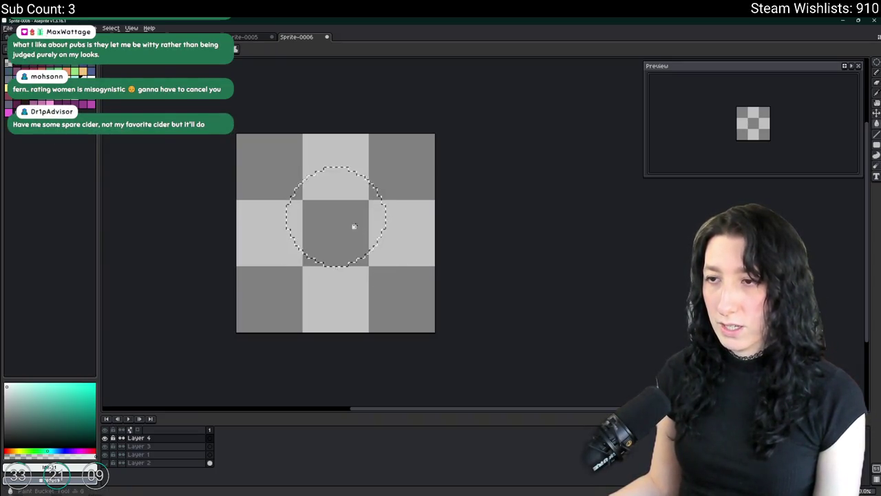
{"action": "left_click", "coordinate": [354, 226]}
{"action": "scroll", "coordinate": [354, 227], "scroll_direction": "up", "scroll_amount": 1}
{"action": "key", "text": "v"}
{"action": "mouse_move", "coordinate": [332, 238]}
{"action": "left_mouse_down"}
{"action": "mouse_move", "coordinate": [330, 248]}
{"action": "mouse_move", "coordinate": [338, 245]}
{"action": "left_mouse_up"}
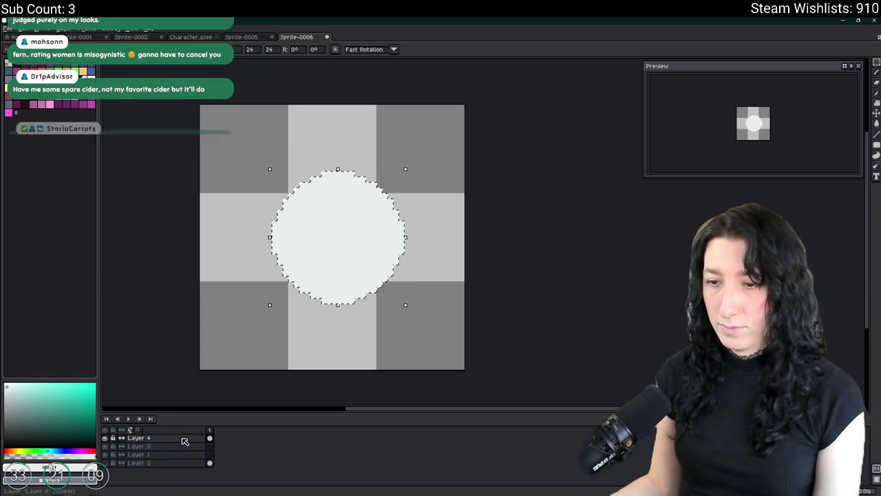
Add Layer 5, deselect, move the circle layer above it, and set its opacity to about 41%.
{"action": "key", "text": "shift+n"}
{"action": "left_click", "coordinate": [184, 448]}
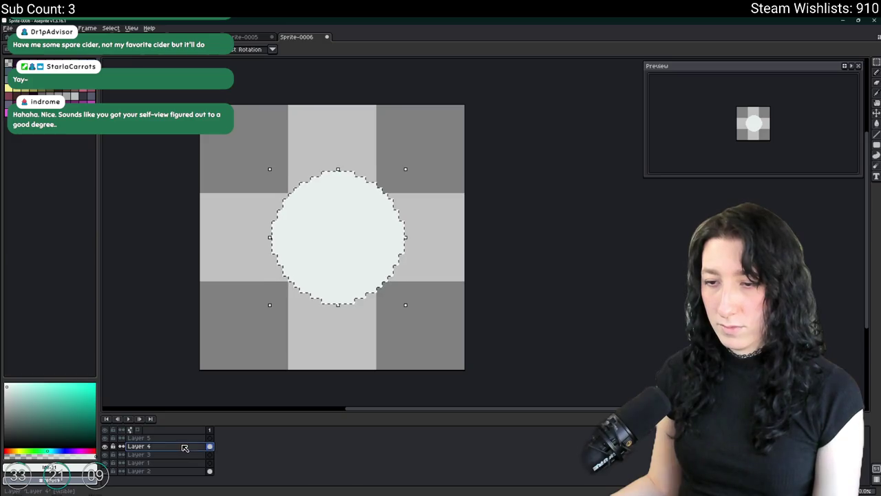
{"action": "key", "text": "ctrl+d"}
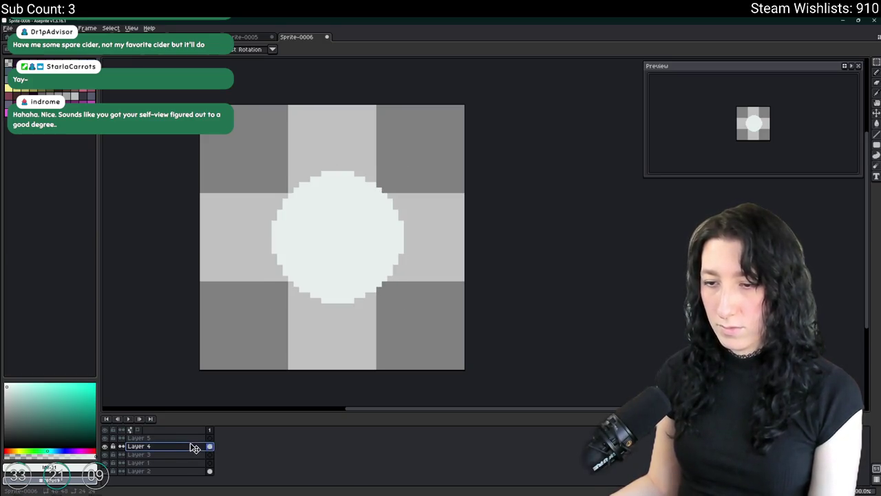
{"action": "left_click_drag", "start_coordinate": [197, 444], "coordinate": [196, 437]}
{"action": "right_click", "coordinate": [196, 438]}
{"action": "left_click", "coordinate": [206, 428]}
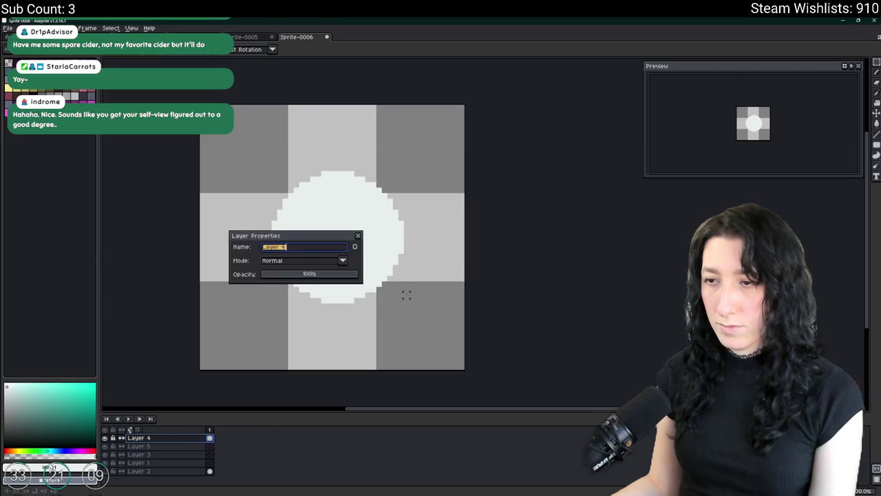
{"action": "left_click_drag", "start_coordinate": [293, 273], "coordinate": [301, 273]}
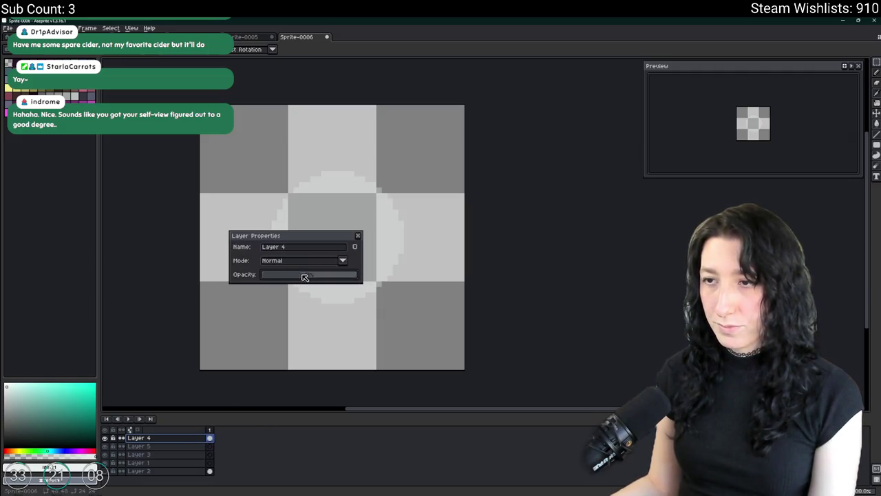
{"action": "left_click", "coordinate": [357, 236]}
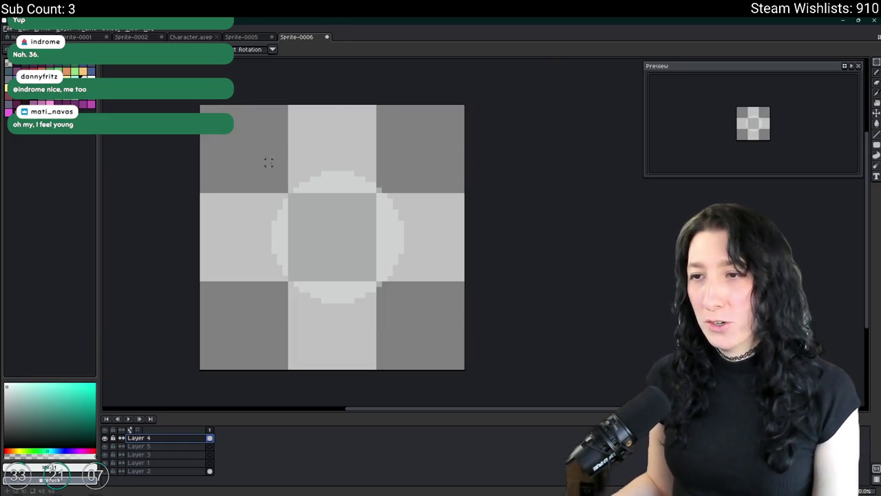
Paint a light pixel block inside the circle on the empty layer beneath it.
{"action": "scroll", "coordinate": [293, 209], "scroll_direction": "up", "scroll_amount": 2}
{"action": "left_click", "coordinate": [157, 446]}
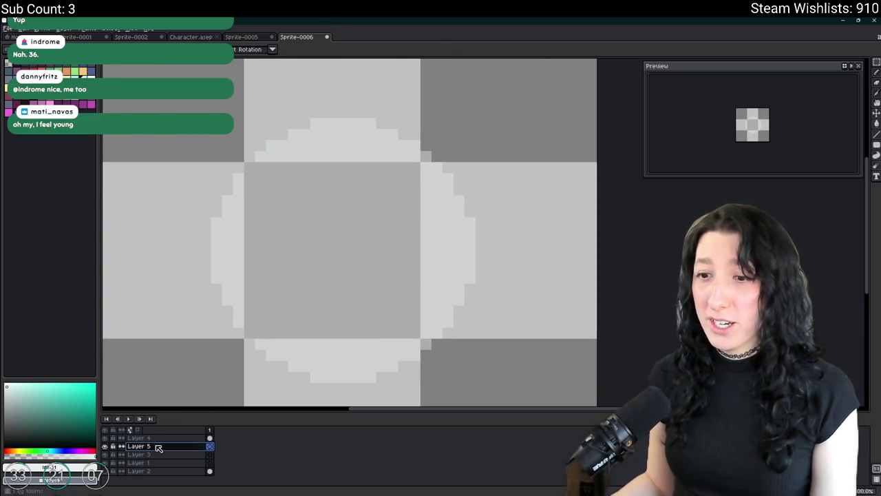
{"action": "left_click", "coordinate": [295, 184]}
{"action": "scroll", "coordinate": [296, 184], "scroll_direction": "up", "scroll_amount": 2}
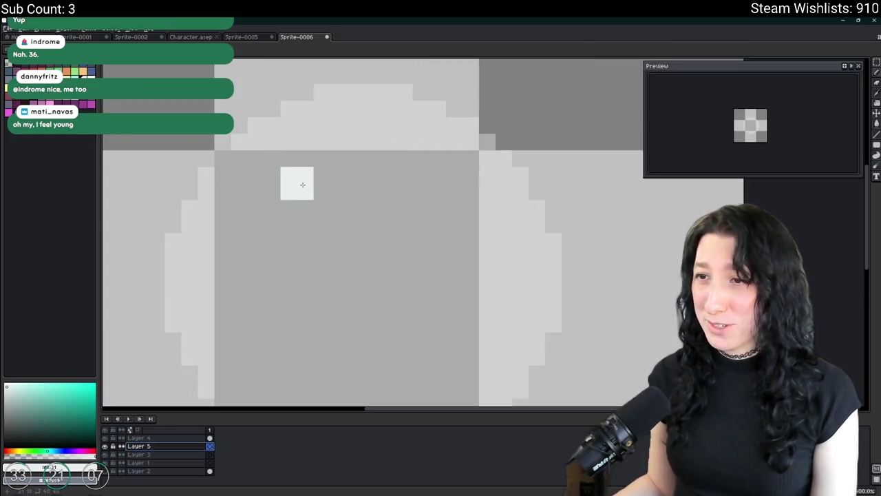
{"action": "key", "text": "shift+n"}
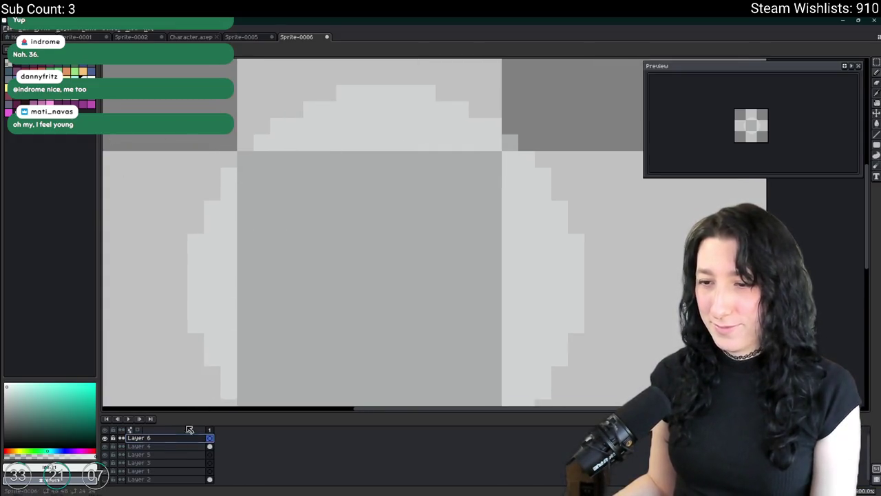
{"action": "left_click", "coordinate": [159, 446]}
{"action": "key", "text": "ctrl+z"}
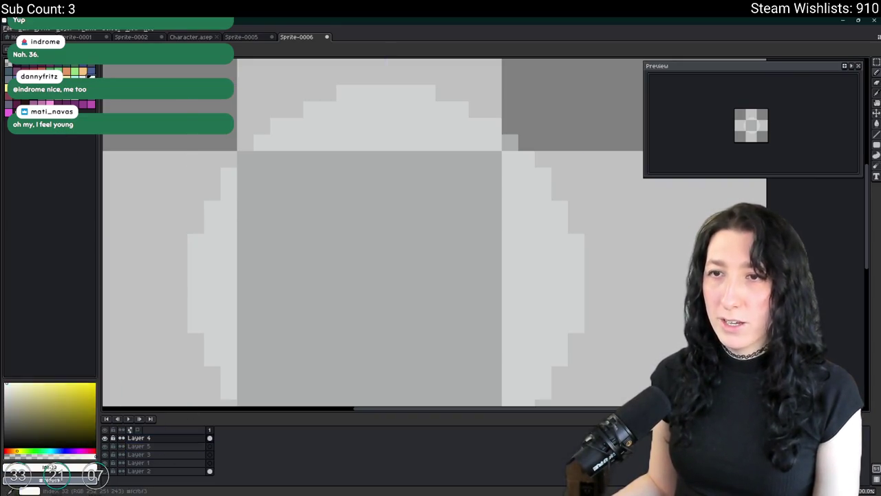
{"action": "scroll", "coordinate": [296, 177], "scroll_direction": "down", "scroll_amount": 3}
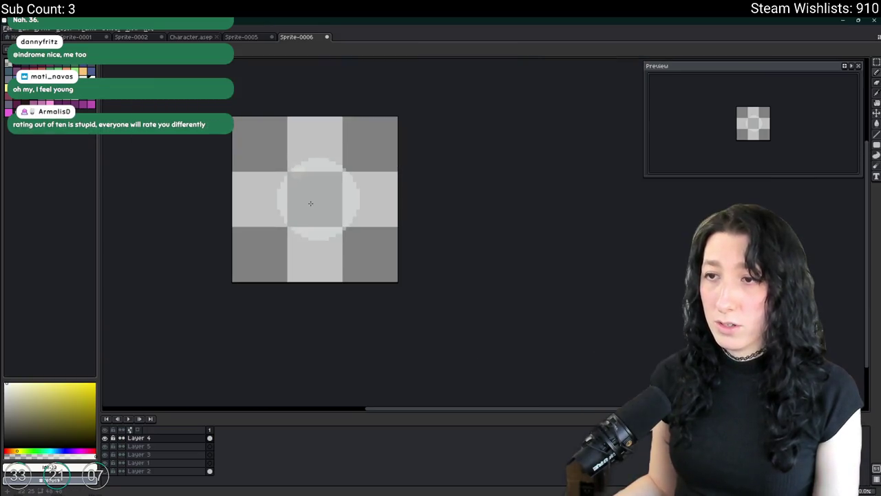
{"action": "scroll", "coordinate": [284, 170], "scroll_direction": "up", "scroll_amount": 1}
Add Layer 6 above the circle for highlights and lower its opacity in Layer Properties.
{"action": "key", "text": "shift+n"}
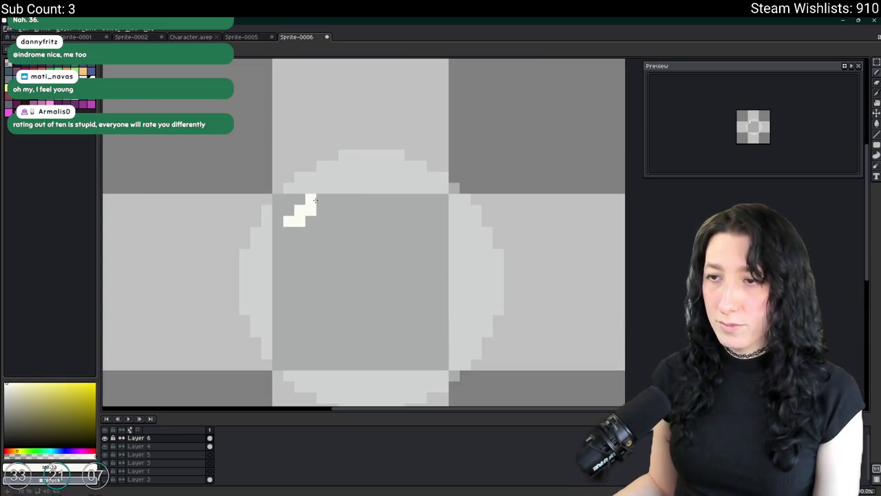
{"action": "right_click", "coordinate": [165, 438]}
{"action": "left_click", "coordinate": [195, 432]}
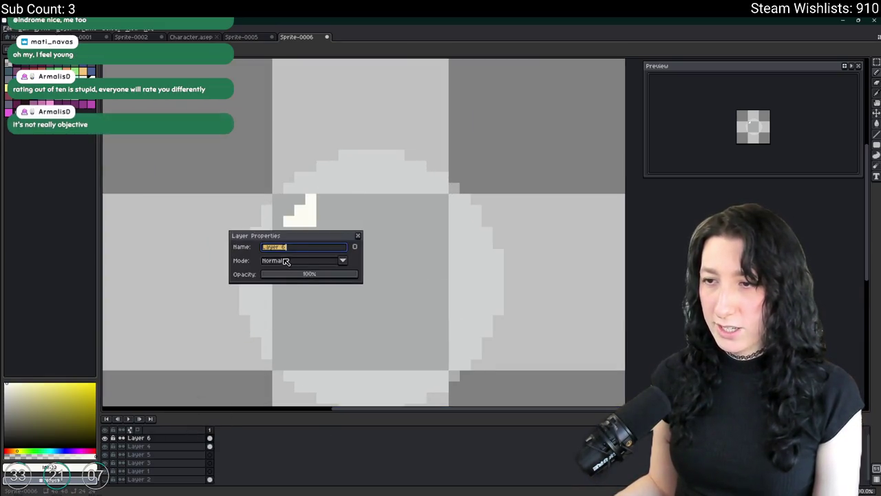
{"action": "left_click_drag", "start_coordinate": [307, 274], "coordinate": [297, 273]}
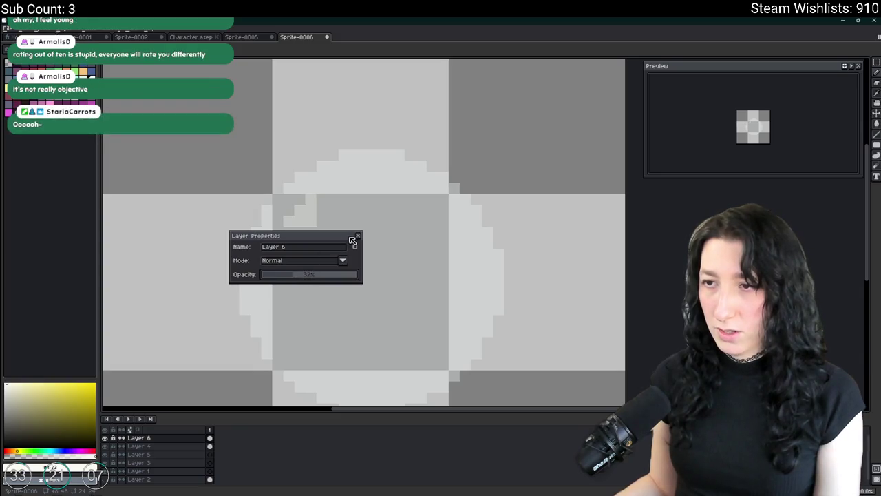
{"action": "left_click", "coordinate": [357, 235]}
Erase a stray highlight pixel and add one just below it at the upper-left.
{"action": "right_click", "coordinate": [311, 222]}
{"action": "left_click", "coordinate": [288, 232]}
{"action": "scroll", "coordinate": [311, 230], "scroll_direction": "down", "scroll_amount": 3}
{"action": "scroll", "coordinate": [306, 226], "scroll_direction": "up", "scroll_amount": 4}
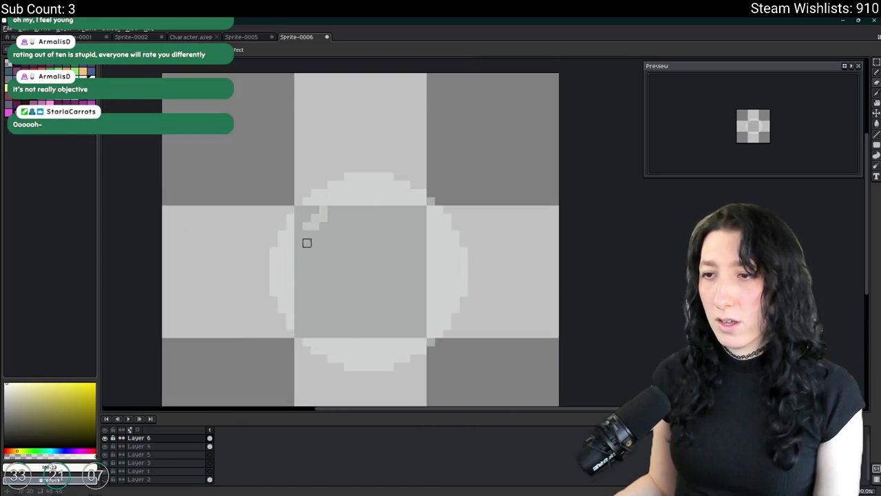
{"action": "scroll", "coordinate": [306, 225], "scroll_direction": "down", "scroll_amount": 8}
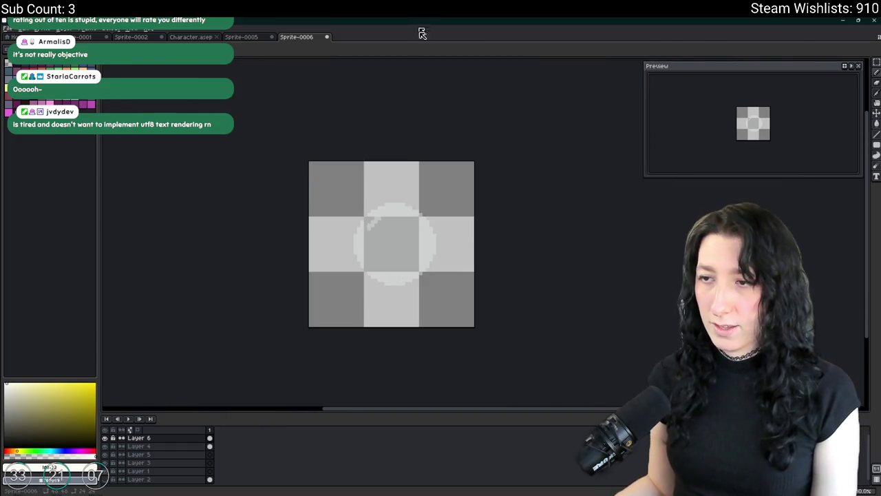
{"action": "scroll", "coordinate": [232, 331], "scroll_direction": "up", "scroll_amount": 2}
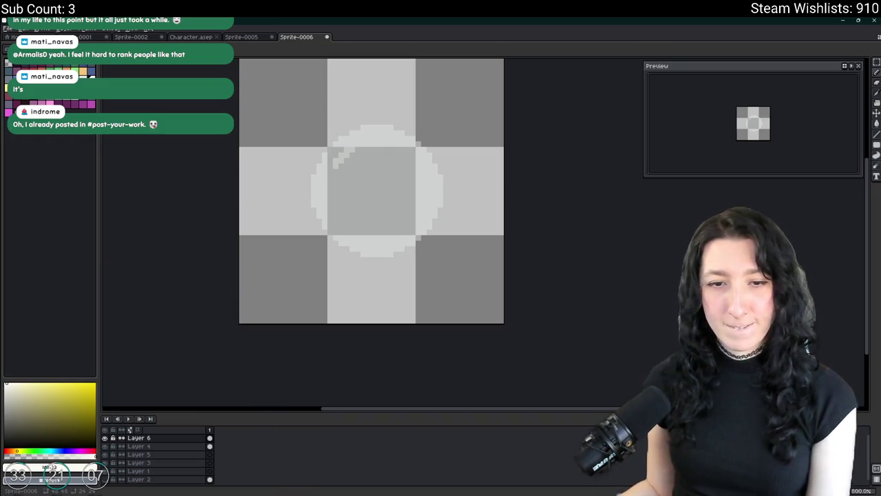
Open Windows Start search and type 'd' to list Discord as the best match.
{"action": "key", "text": "super"}
{"action": "type", "text": "d"}
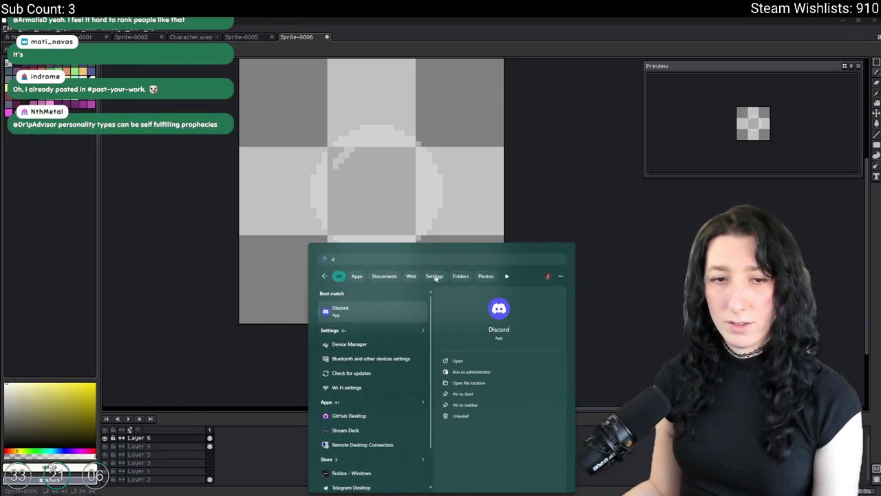
Launch Discord and view the 'A Series of Bad Decisions Later' image, then close it.
{"action": "key", "text": "Return"}
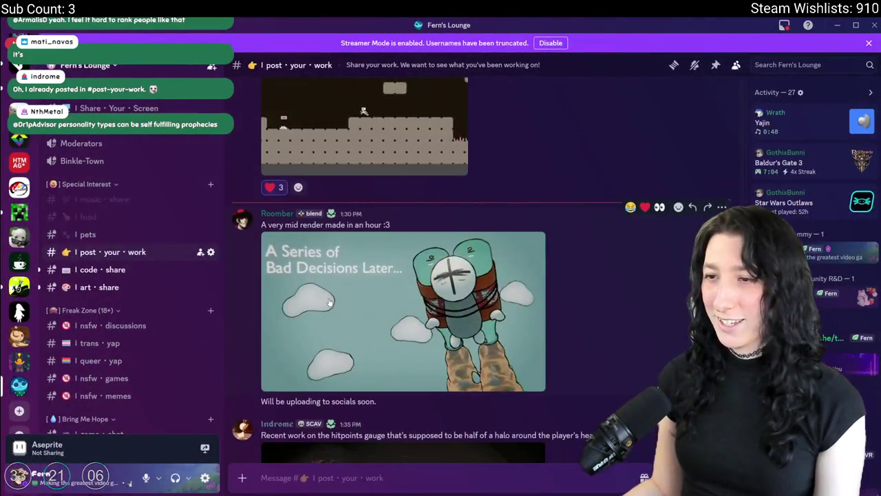
{"action": "left_click", "coordinate": [507, 234]}
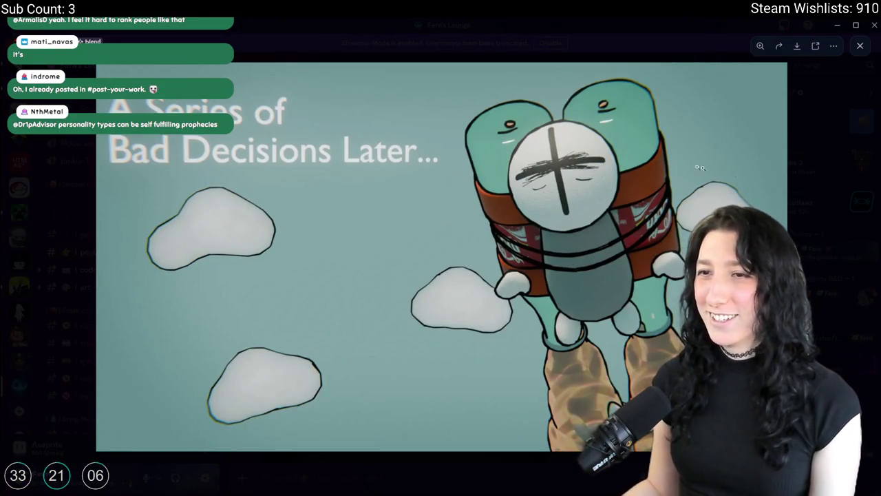
{"action": "key", "text": "Escape"}
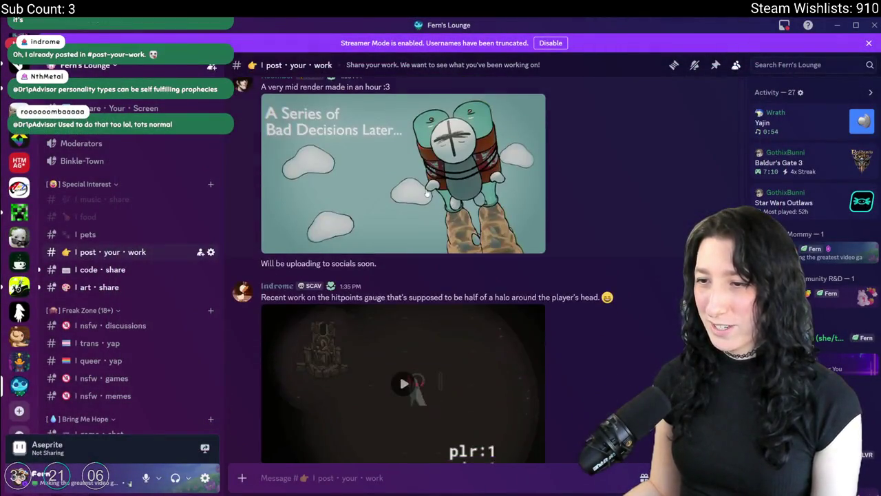
Watch the halo-gauge gameplay video fullscreen, pause it, exit fullscreen, and return to Aseprite.
{"action": "left_click", "coordinate": [402, 366]}
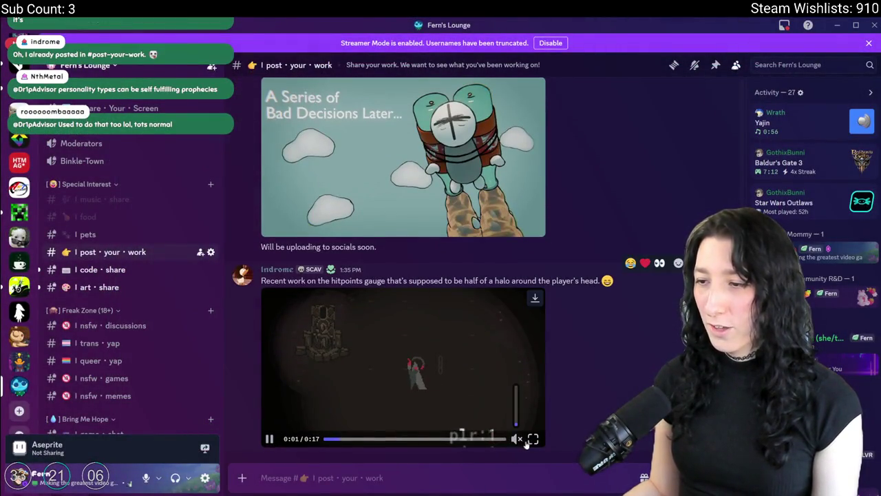
{"action": "left_click", "coordinate": [533, 439]}
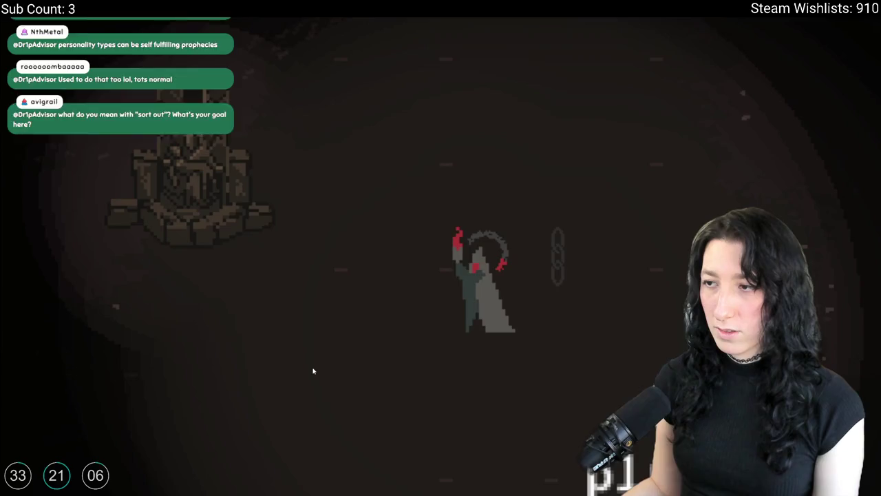
{"action": "key", "text": "space"}
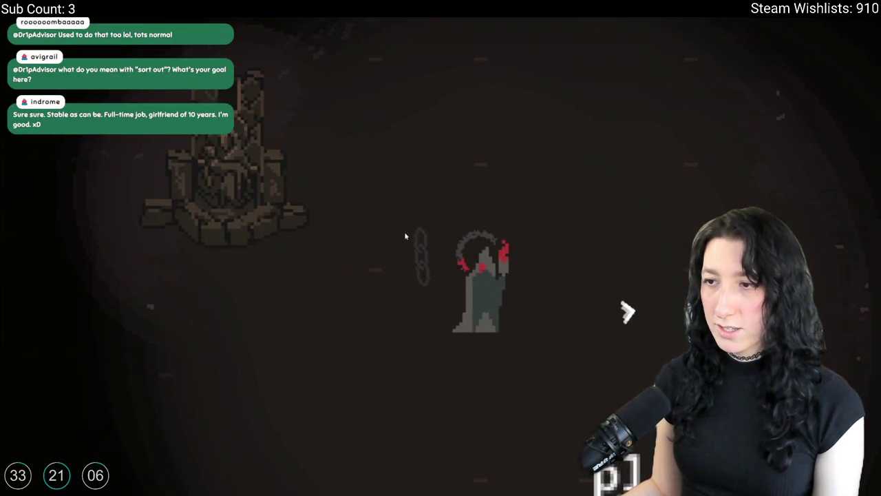
{"action": "key", "text": "Escape"}
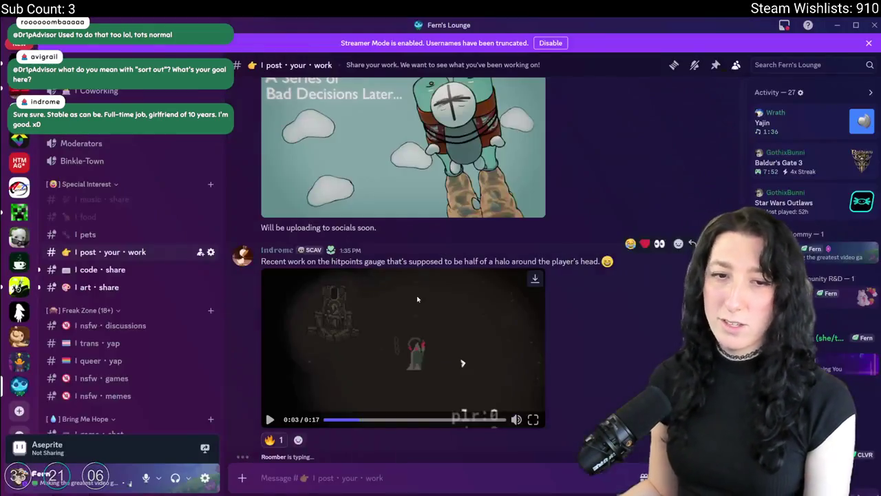
{"action": "key", "text": "alt+Tab"}
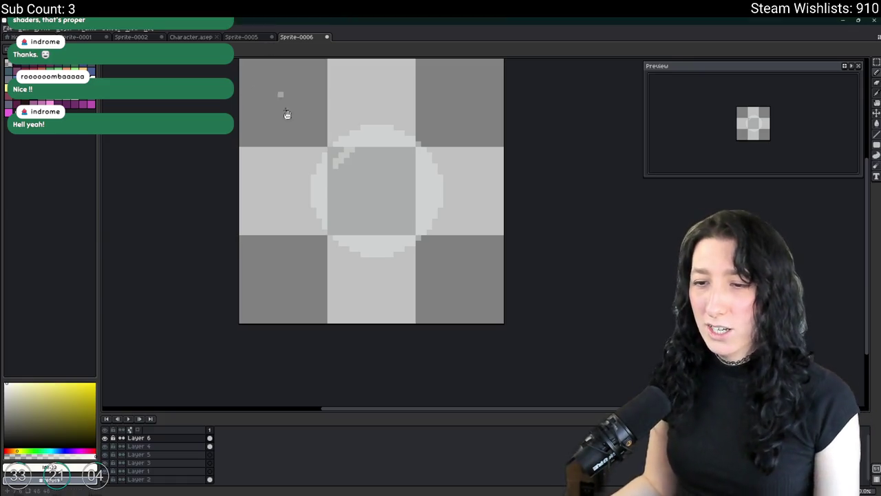
On Layer 5, paint green and pink blobs at the circle's bottom, joined with green strokes.
{"action": "left_click_drag", "start_coordinate": [274, 86], "coordinate": [305, 145]}
{"action": "left_click", "coordinate": [151, 454]}
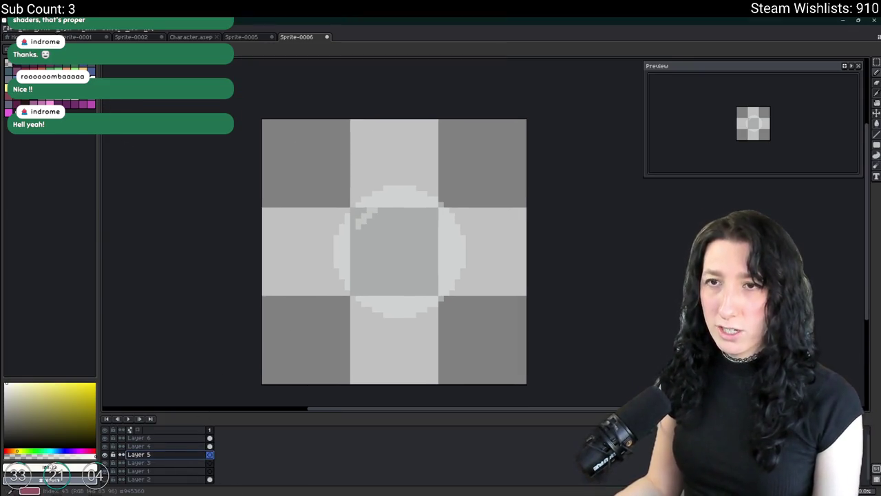
{"action": "left_click", "coordinate": [422, 240], "text": "alt"}
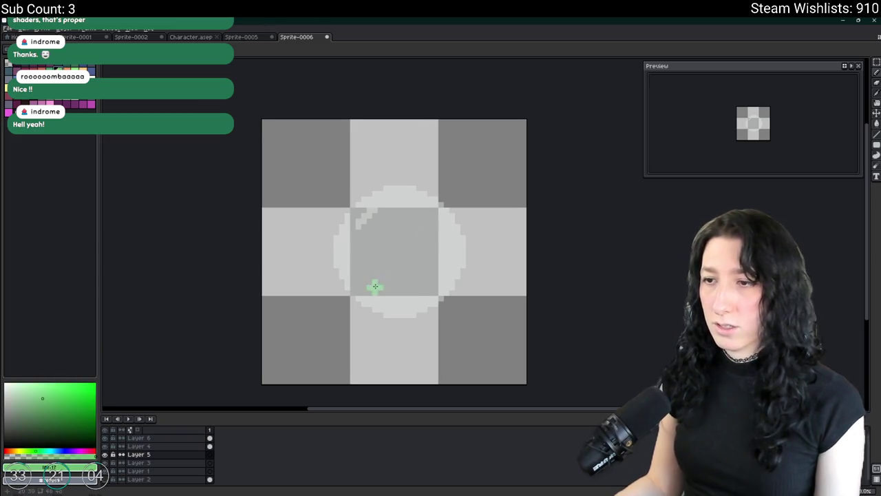
{"action": "scroll", "coordinate": [375, 287], "scroll_direction": "up", "scroll_amount": 2}
{"action": "left_click", "coordinate": [401, 326]}
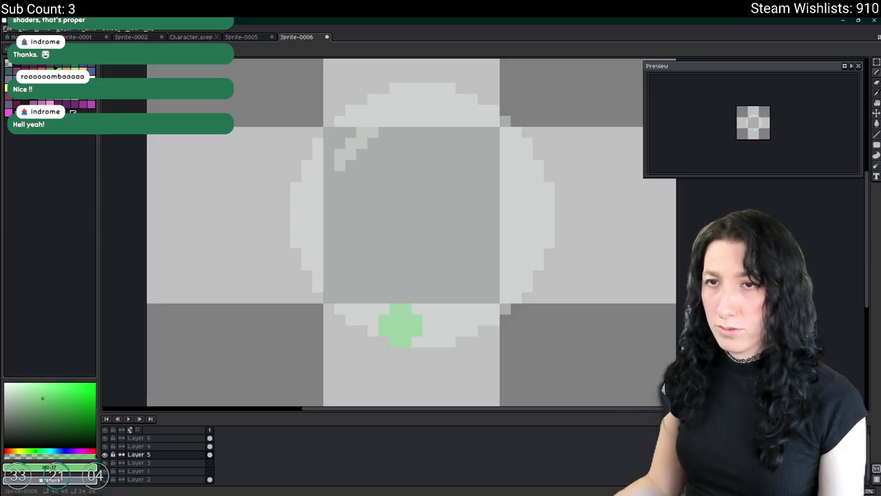
{"action": "right_click", "coordinate": [90, 104]}
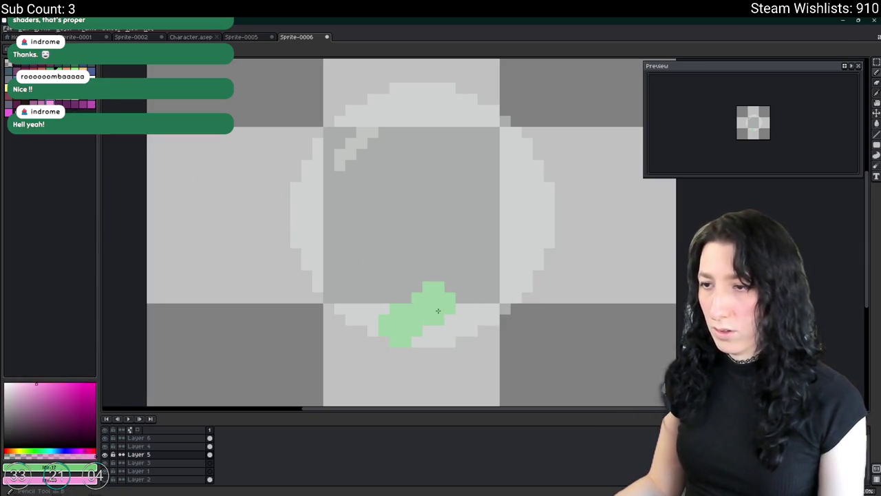
{"action": "left_click", "coordinate": [470, 315]}
{"action": "scroll", "coordinate": [393, 240], "scroll_direction": "down", "scroll_amount": 3}
{"action": "scroll", "coordinate": [399, 232], "scroll_direction": "up", "scroll_amount": 2}
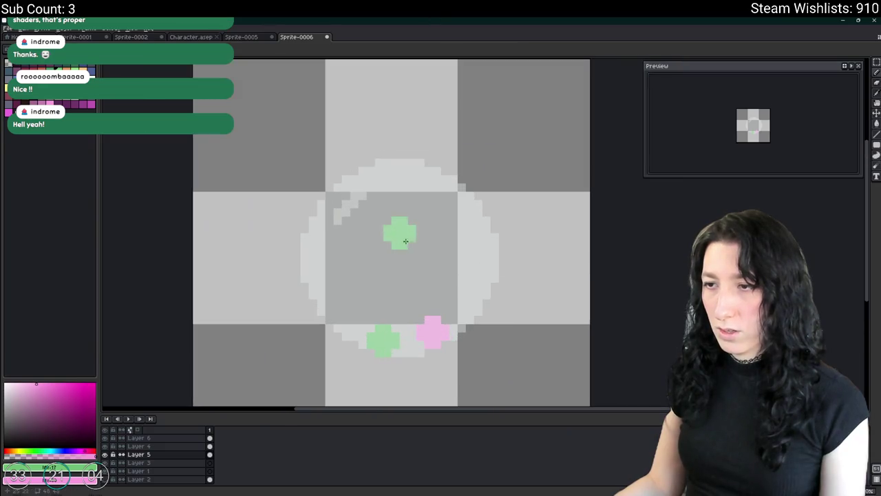
{"action": "left_click", "coordinate": [77, 69]}
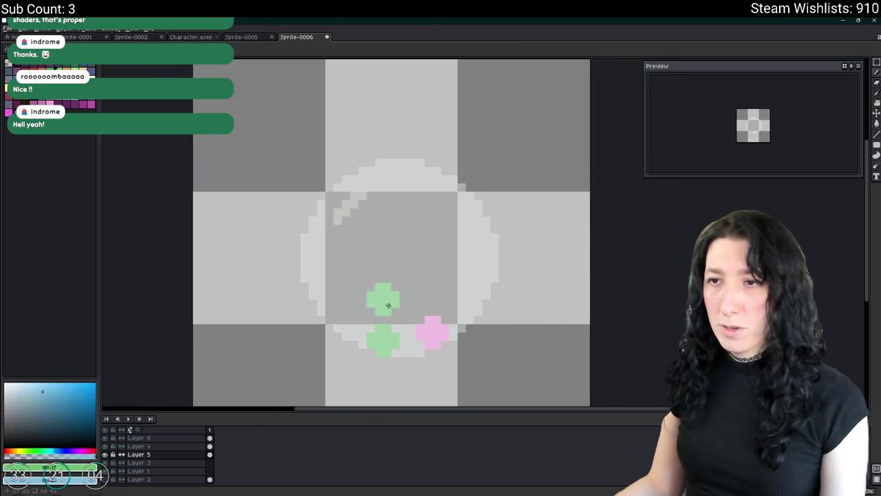
{"action": "left_click", "coordinate": [408, 346]}
{"action": "scroll", "coordinate": [385, 328], "scroll_direction": "up", "scroll_amount": 1}
{"action": "mouse_move", "coordinate": [358, 337]}
{"action": "left_mouse_down"}
{"action": "mouse_move", "coordinate": [429, 352]}
{"action": "mouse_move", "coordinate": [349, 311]}
{"action": "mouse_move", "coordinate": [344, 324]}
{"action": "left_mouse_up"}
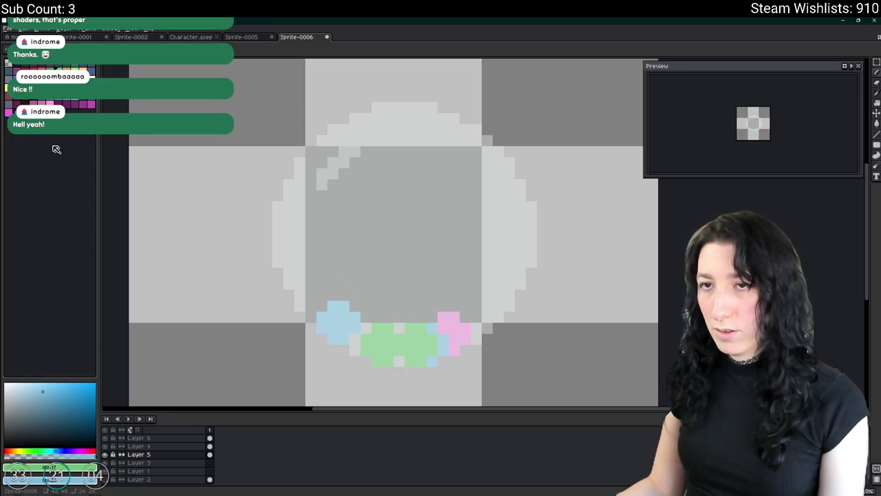
Sample green and light blue from the canvas and undo the two latest light-blue blobs.
{"action": "left_click", "coordinate": [387, 350], "text": "alt"}
{"action": "scroll", "coordinate": [431, 360], "scroll_direction": "up", "scroll_amount": 4}
{"action": "scroll", "coordinate": [429, 359], "scroll_direction": "down", "scroll_amount": 8}
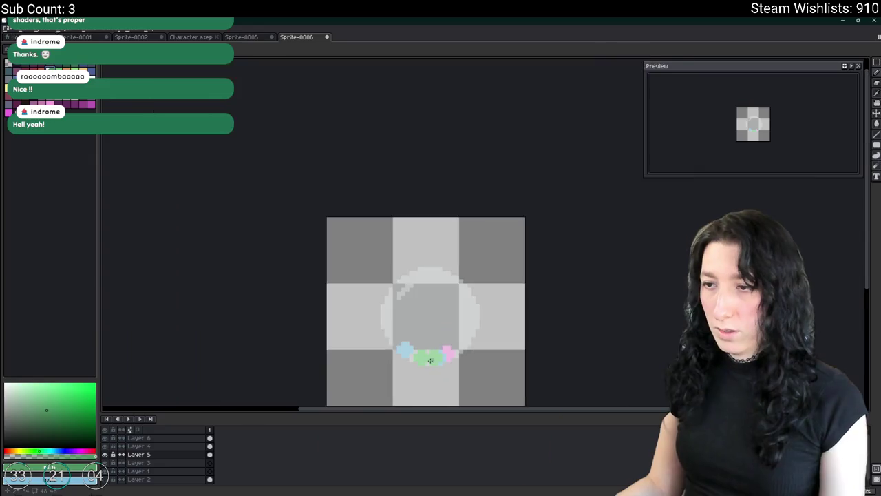
{"action": "scroll", "coordinate": [430, 360], "scroll_direction": "up", "scroll_amount": 3}
{"action": "scroll", "coordinate": [431, 360], "scroll_direction": "down", "scroll_amount": 4}
{"action": "scroll", "coordinate": [432, 357], "scroll_direction": "up", "scroll_amount": 3}
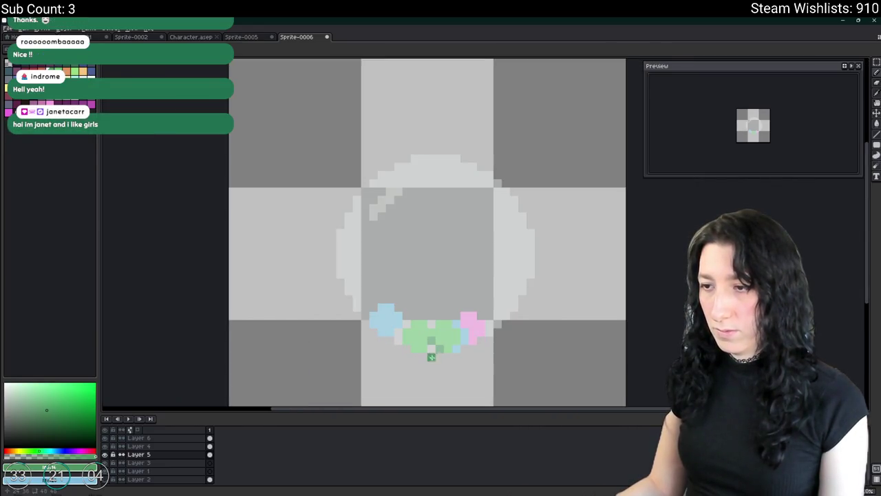
{"action": "scroll", "coordinate": [422, 349], "scroll_direction": "down", "scroll_amount": 4}
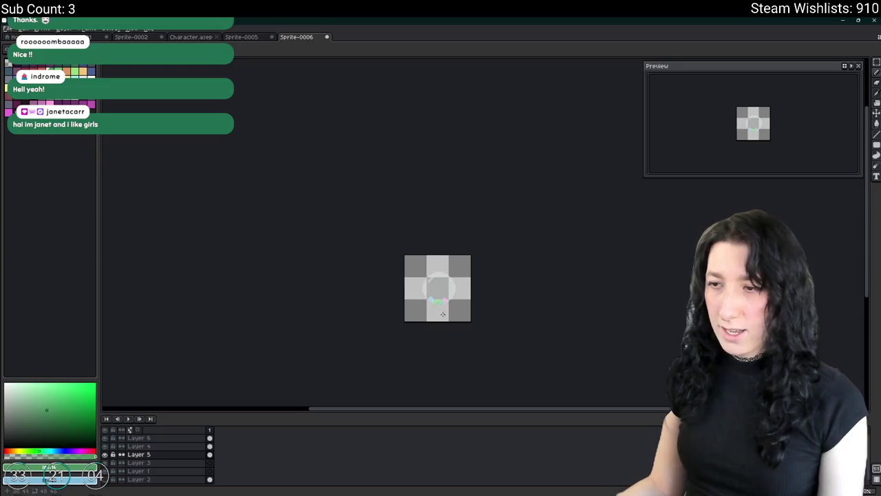
{"action": "scroll", "coordinate": [430, 354], "scroll_direction": "up", "scroll_amount": 5}
{"action": "left_click", "coordinate": [402, 276], "text": "alt"}
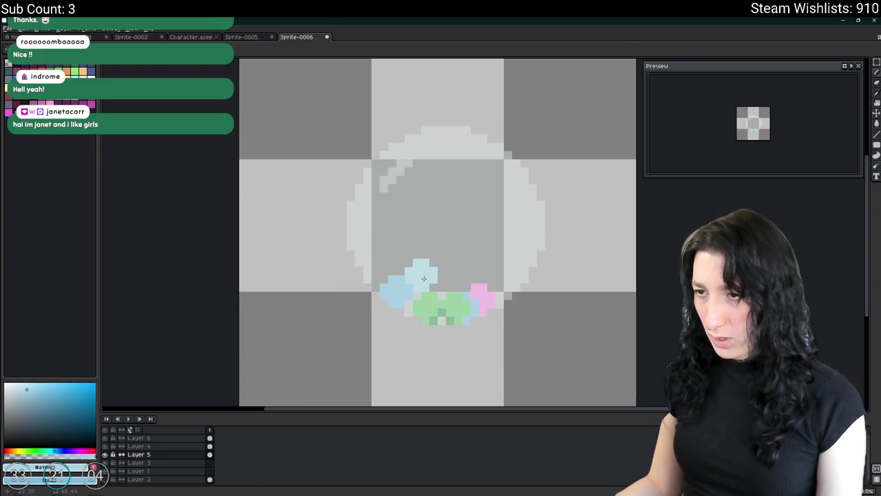
{"action": "key", "text": "ctrl+z"}
{"action": "key", "text": "ctrl+z"}
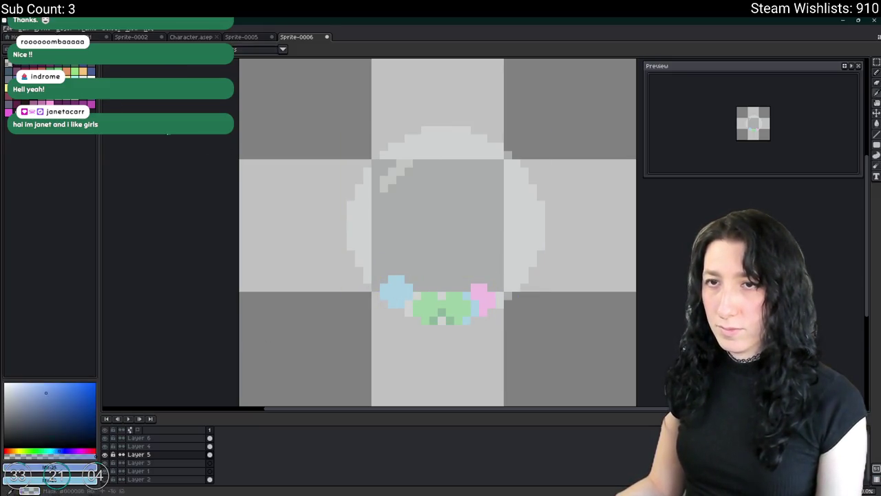
Scatter about nine light-blue blobs across the circle using the sampled blob colour.
{"action": "scroll", "coordinate": [458, 296], "scroll_direction": "up", "scroll_amount": 3}
{"action": "left_click", "coordinate": [343, 295]}
{"action": "left_click", "coordinate": [455, 256]}
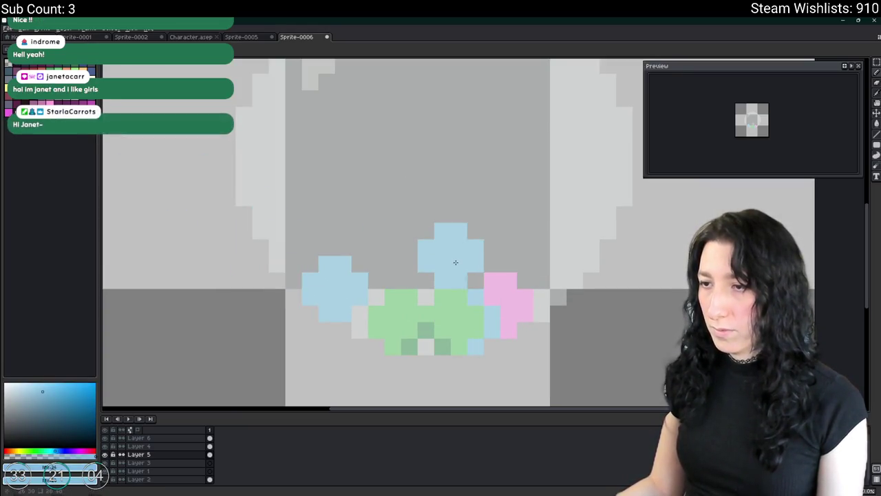
{"action": "scroll", "coordinate": [455, 256], "scroll_direction": "up", "scroll_amount": 3}
{"action": "scroll", "coordinate": [454, 256], "scroll_direction": "left", "scroll_amount": 2}
{"action": "left_click", "coordinate": [397, 290]}
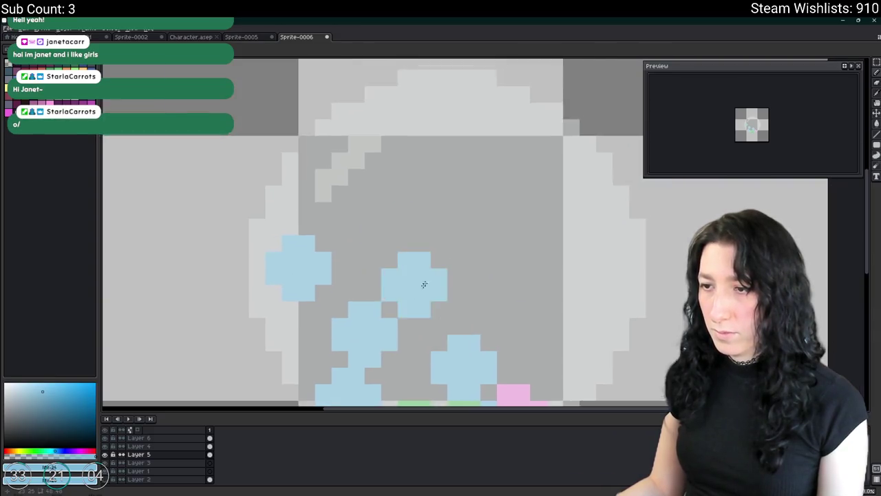
{"action": "scroll", "coordinate": [419, 291], "scroll_direction": "down", "scroll_amount": 2}
{"action": "left_click", "coordinate": [446, 230]}
{"action": "left_click", "coordinate": [388, 214]}
{"action": "left_click", "coordinate": [488, 249]}
{"action": "left_click", "coordinate": [421, 191]}
{"action": "left_click", "coordinate": [521, 282]}
{"action": "left_click", "coordinate": [454, 289]}
{"action": "left_click", "coordinate": [404, 266]}
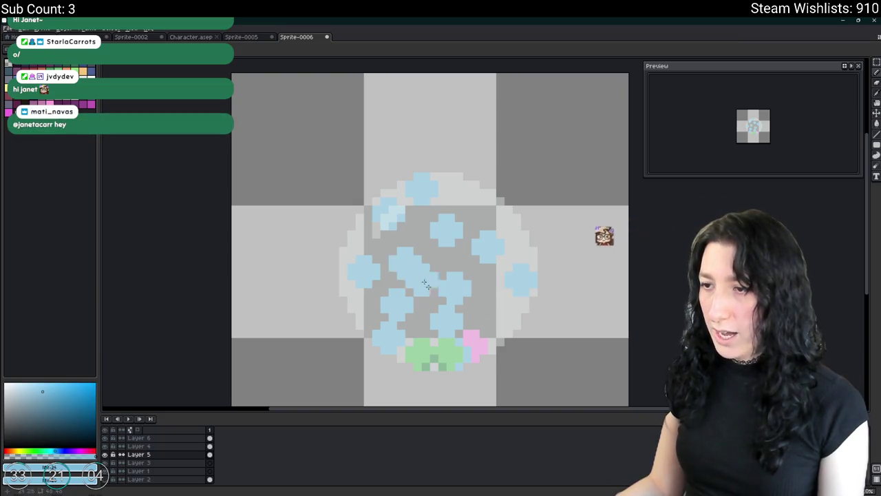
Sample the green and stamp five green blobs among the blue ones.
{"action": "left_click", "coordinate": [449, 348], "text": "alt"}
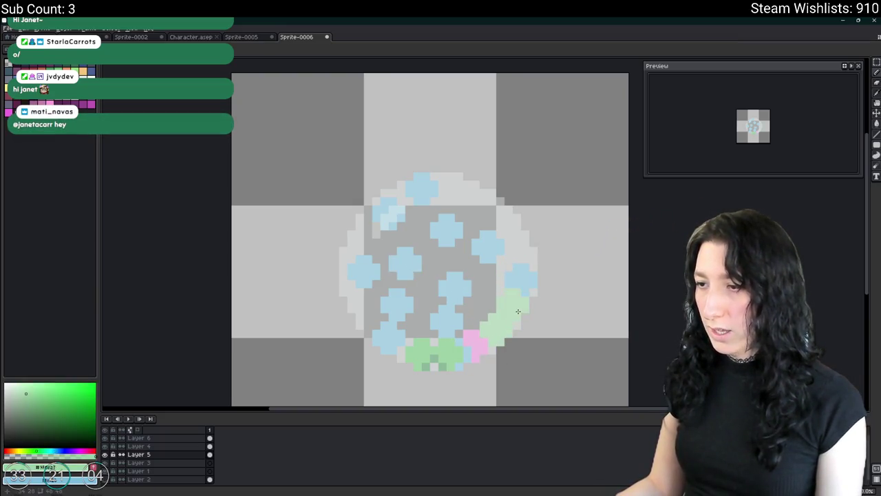
{"action": "left_click", "coordinate": [370, 311]}
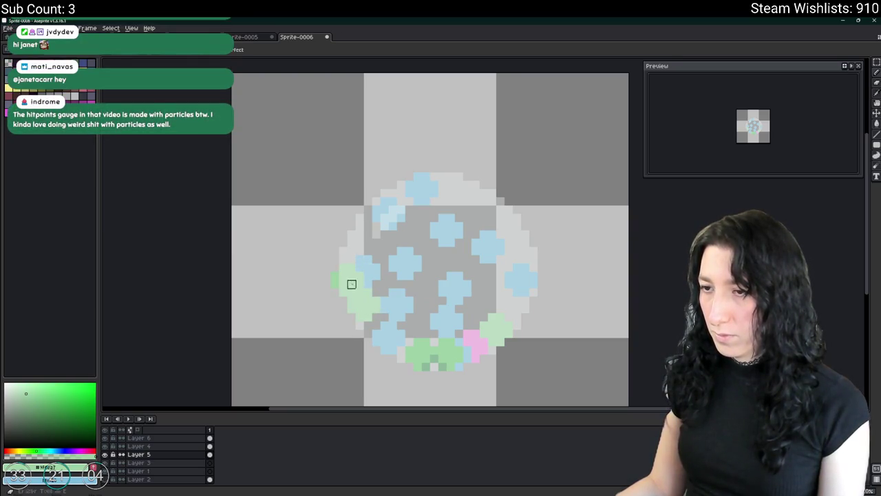
{"action": "left_click", "coordinate": [365, 241]}
{"action": "left_click", "coordinate": [414, 240]}
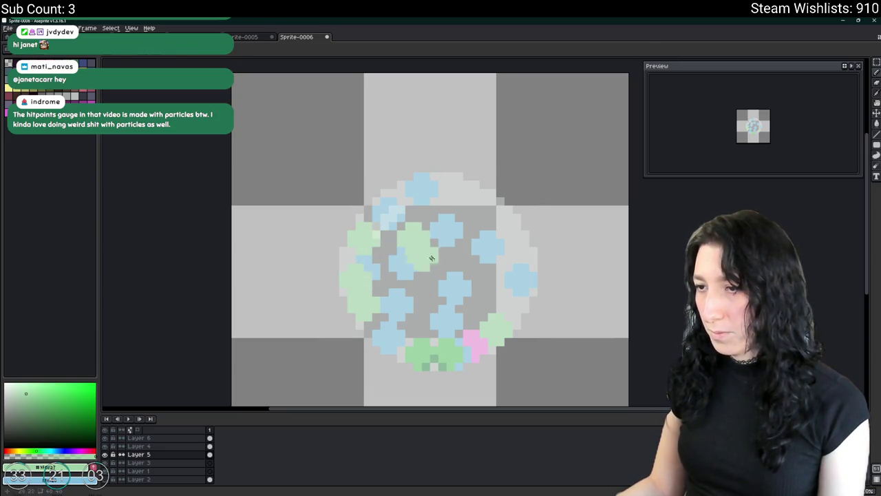
{"action": "left_click", "coordinate": [439, 264]}
{"action": "left_click", "coordinate": [428, 283]}
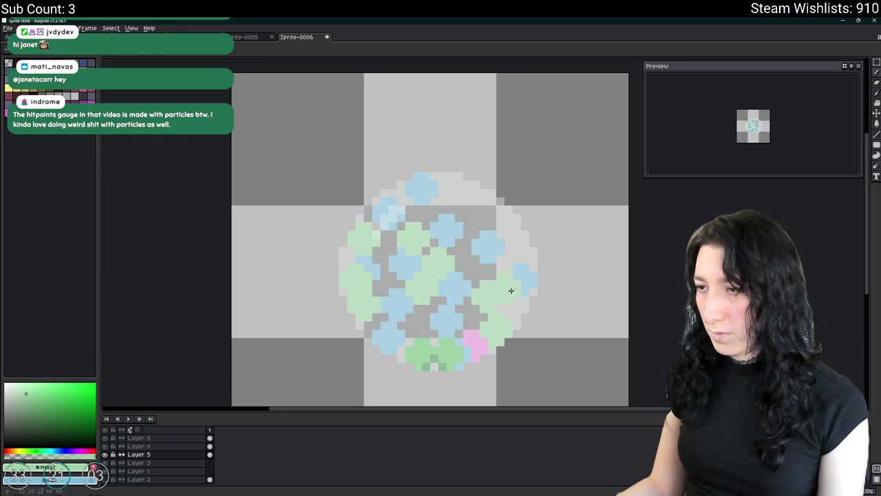
Erase the blue blob at the circle's top and shrink the eraser to one pixel.
{"action": "key", "text": "e"}
{"action": "left_click", "coordinate": [425, 177]}
{"action": "key", "text": "minus"}
{"action": "key", "text": "minus"}
{"action": "key", "text": "minus"}
{"action": "key", "text": "b"}
Sample the pink and stamp pink blobs in the circle's upper area and lower middle.
{"action": "left_click", "coordinate": [479, 344], "text": "alt"}
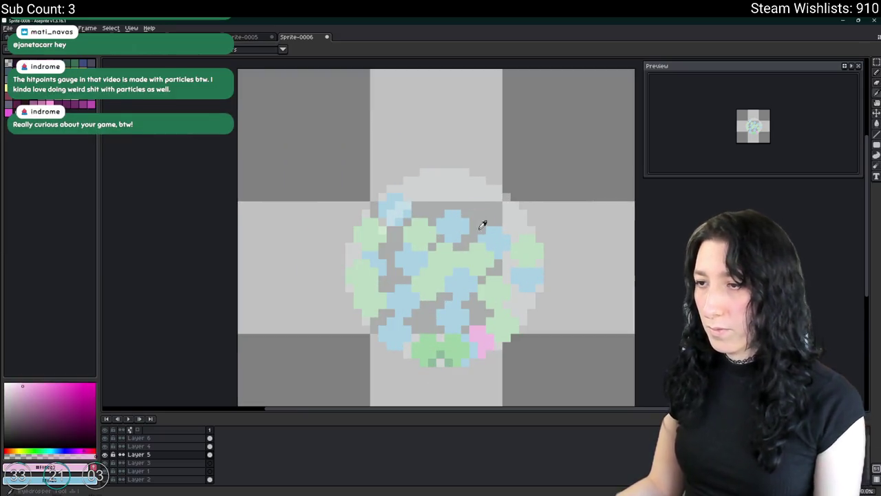
{"action": "left_click", "coordinate": [478, 227]}
{"action": "left_click", "coordinate": [478, 217]}
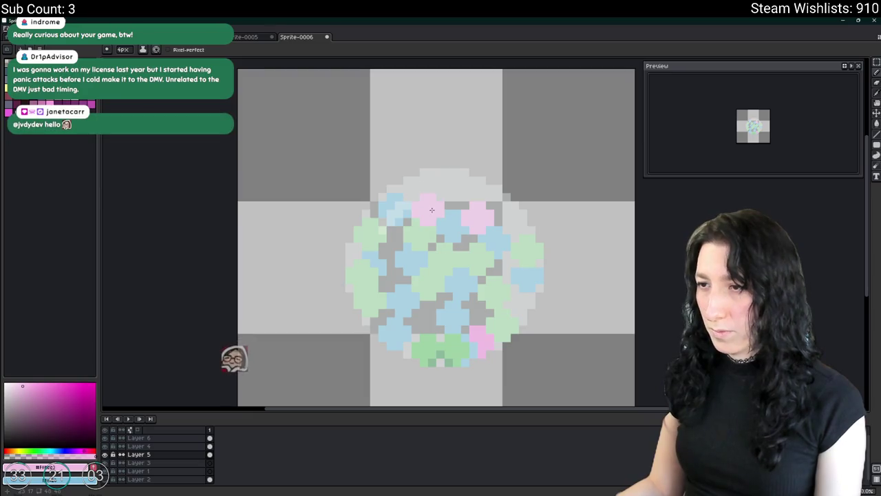
{"action": "left_click", "coordinate": [511, 222]}
{"action": "left_click", "coordinate": [430, 320]}
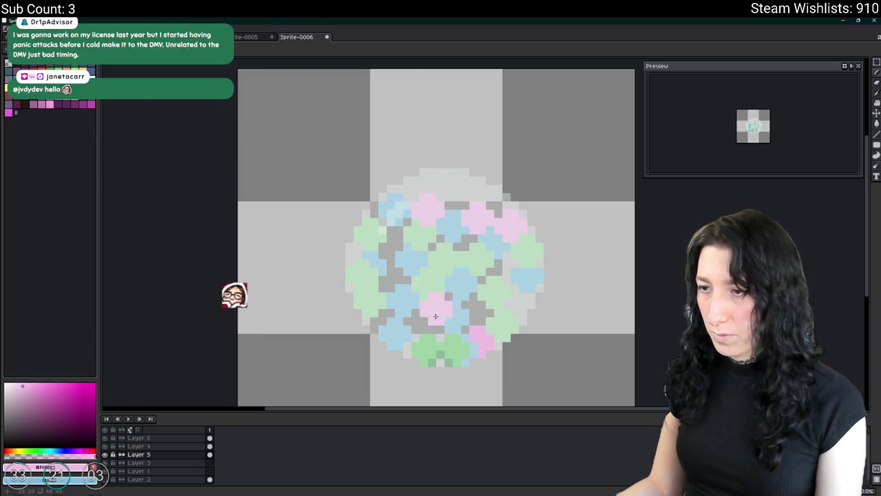
{"action": "scroll", "coordinate": [419, 320], "scroll_direction": "down", "scroll_amount": 4}
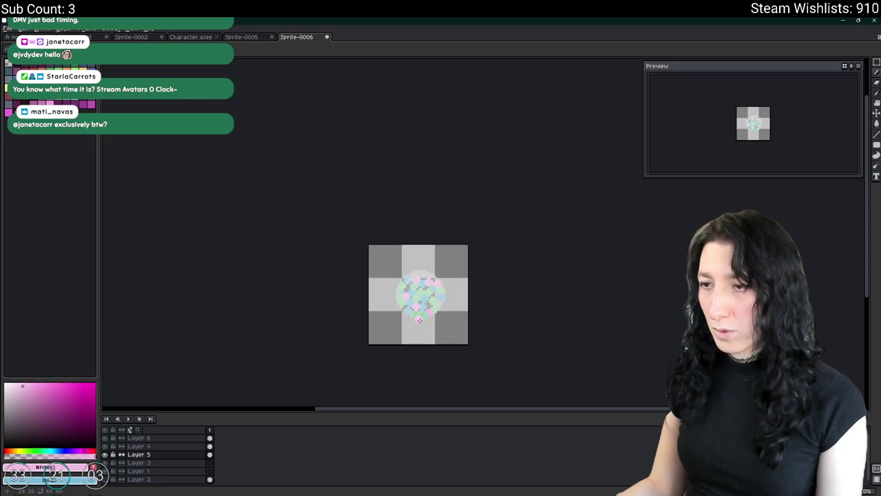
{"action": "scroll", "coordinate": [424, 310], "scroll_direction": "up", "scroll_amount": 3}
{"action": "scroll", "coordinate": [454, 298], "scroll_direction": "down", "scroll_amount": 3}
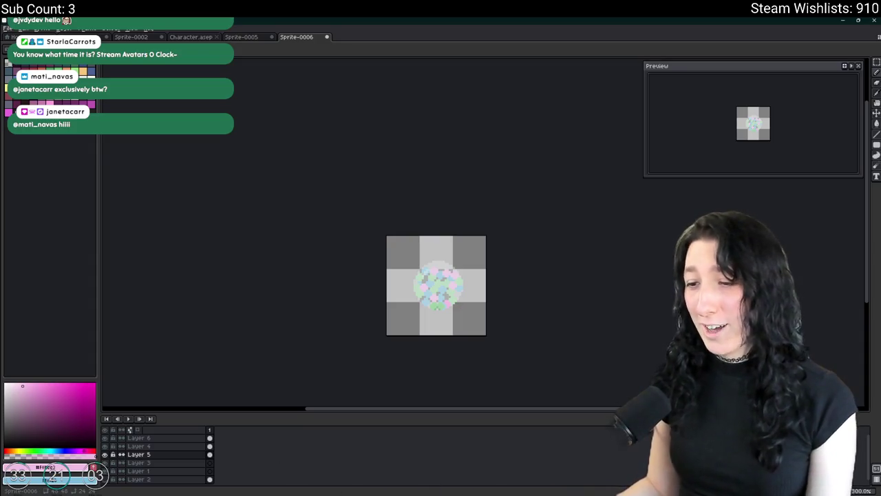
Search for 'steam' in Windows search and launch Steam.
{"action": "key", "text": "super"}
{"action": "type", "text": "steam"}
{"action": "left_click", "coordinate": [390, 317]}
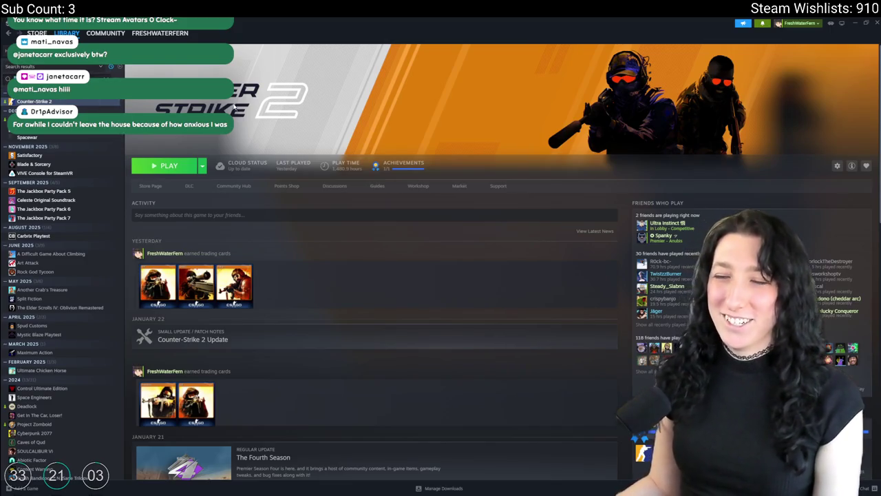
Filter the Steam library with 'steream', launch Stream Avatars, and close the Steam window.
{"action": "type", "text": "ste"}
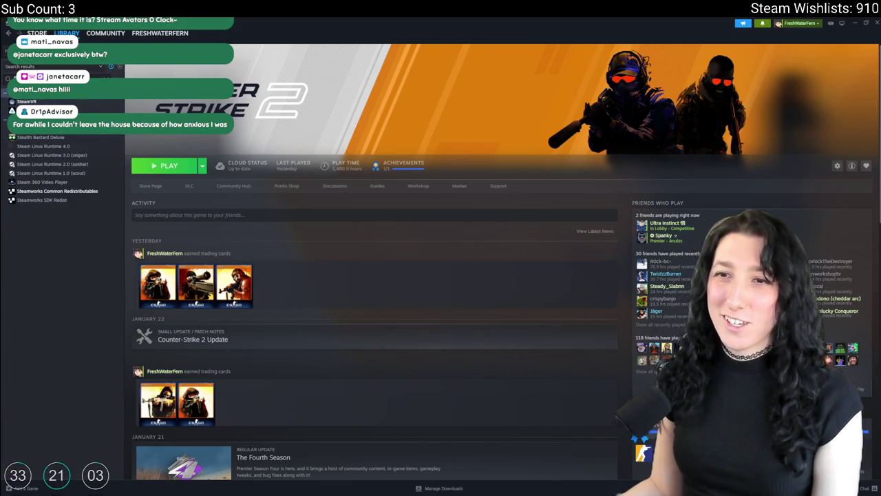
{"action": "type", "text": "ream"}
{"action": "left_click", "coordinate": [83, 102]}
{"action": "double_click", "coordinate": [81, 102]}
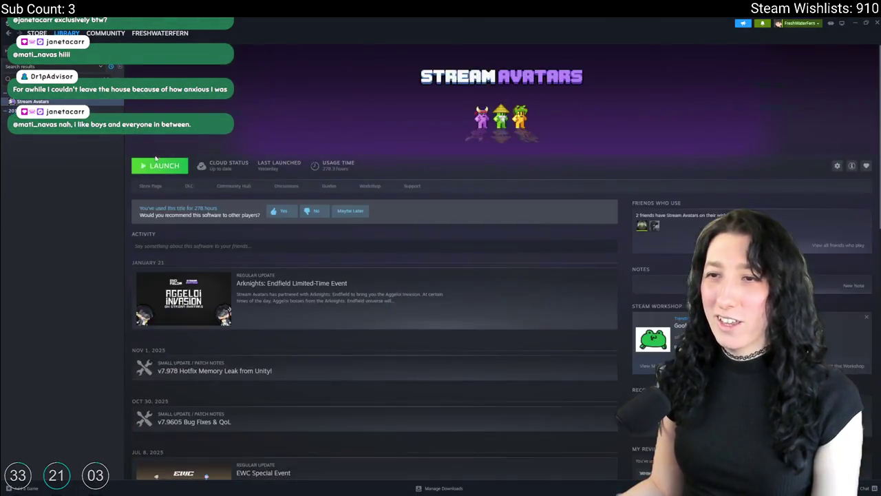
{"action": "left_click", "coordinate": [870, 24]}
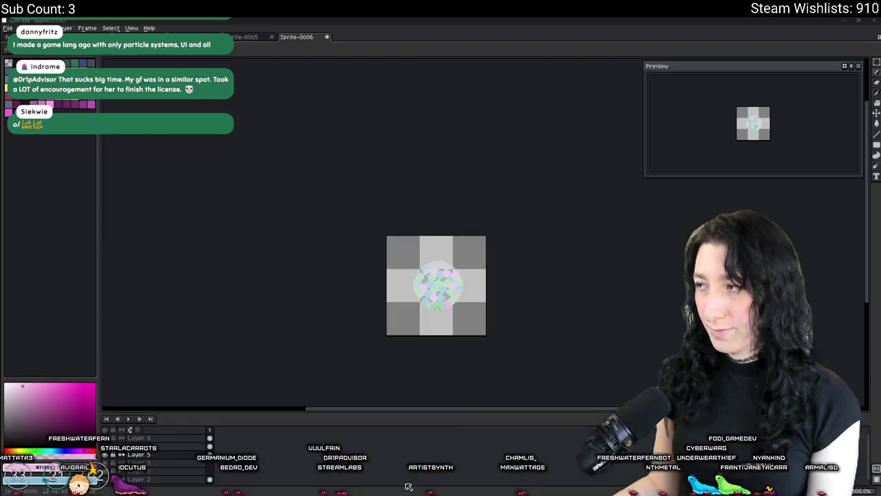
Pick a darker periwinkle and dot shading pixels along the edges of several blue blobs.
{"action": "scroll", "coordinate": [428, 269], "scroll_direction": "up", "scroll_amount": 2}
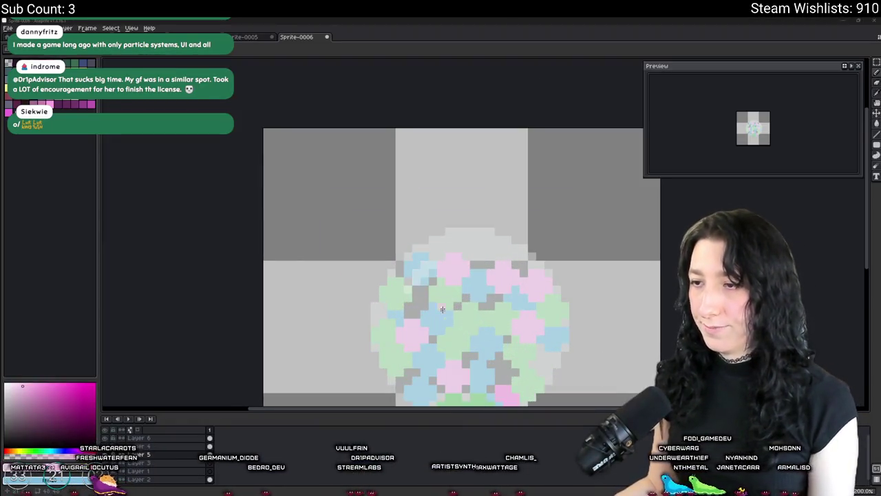
{"action": "scroll", "coordinate": [442, 299], "scroll_direction": "up", "scroll_amount": 2}
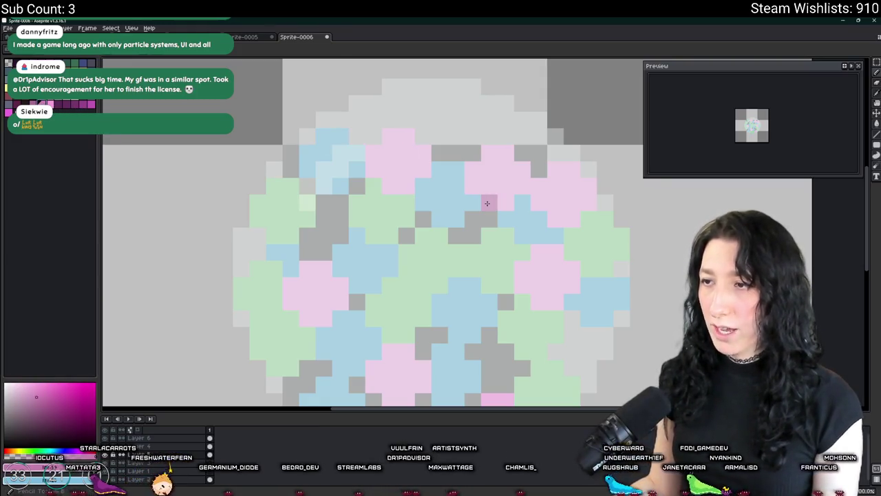
{"action": "scroll", "coordinate": [520, 195], "scroll_direction": "down", "scroll_amount": 2}
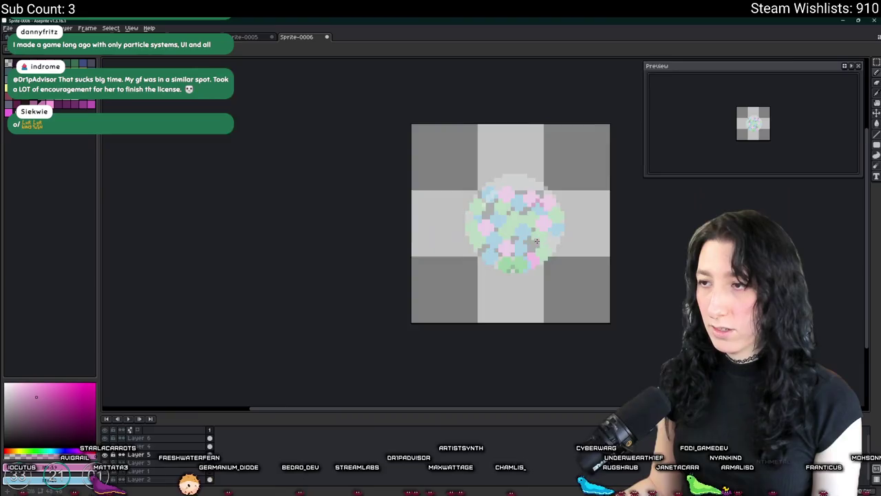
{"action": "scroll", "coordinate": [519, 195], "scroll_direction": "up", "scroll_amount": 3}
{"action": "scroll", "coordinate": [555, 187], "scroll_direction": "down", "scroll_amount": 1}
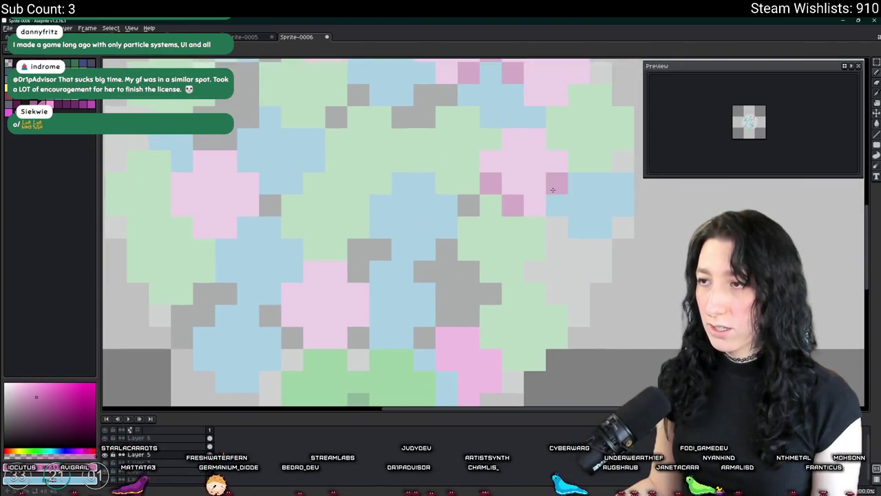
{"action": "scroll", "coordinate": [530, 202], "scroll_direction": "down", "scroll_amount": 5}
{"action": "scroll", "coordinate": [506, 229], "scroll_direction": "up", "scroll_amount": 3}
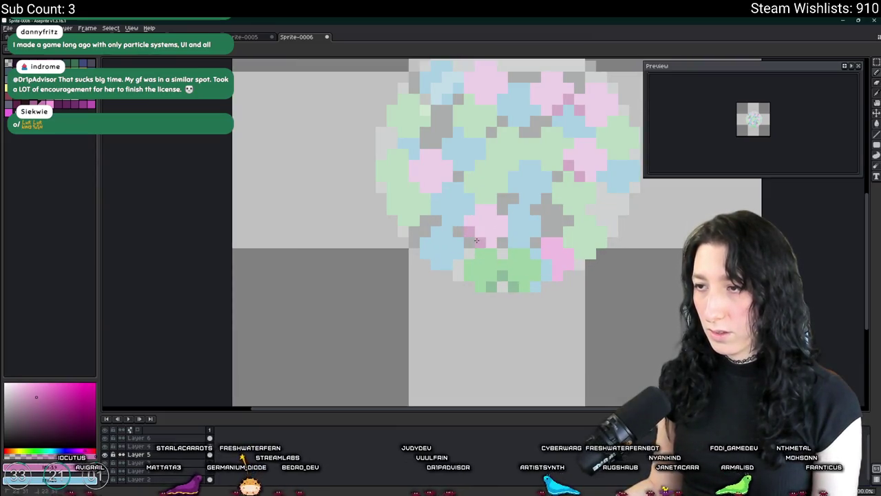
{"action": "scroll", "coordinate": [473, 242], "scroll_direction": "up", "scroll_amount": 2}
{"action": "scroll", "coordinate": [458, 207], "scroll_direction": "up", "scroll_amount": 2}
{"action": "scroll", "coordinate": [459, 207], "scroll_direction": "right", "scroll_amount": 2}
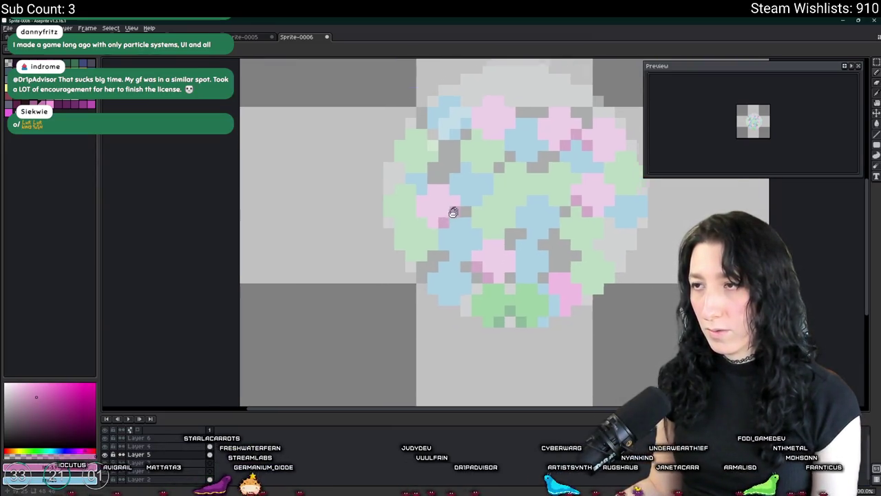
{"action": "scroll", "coordinate": [470, 151], "scroll_direction": "down", "scroll_amount": 3}
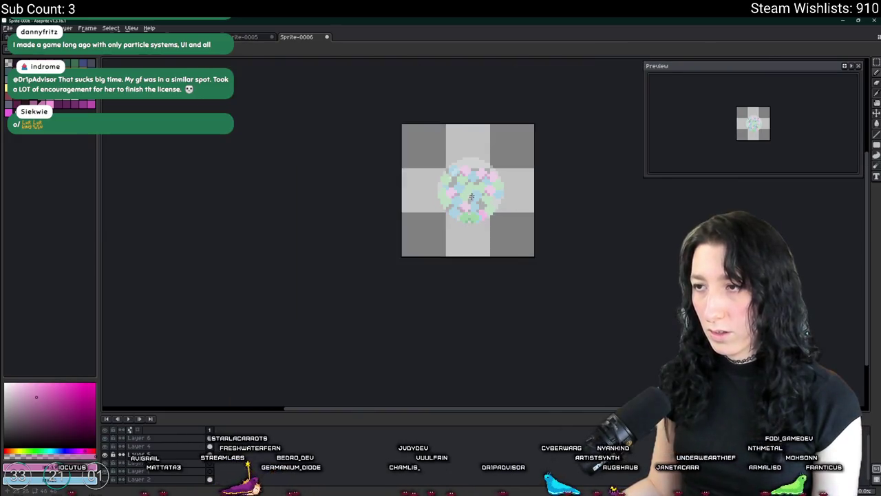
{"action": "scroll", "coordinate": [476, 149], "scroll_direction": "up", "scroll_amount": 4}
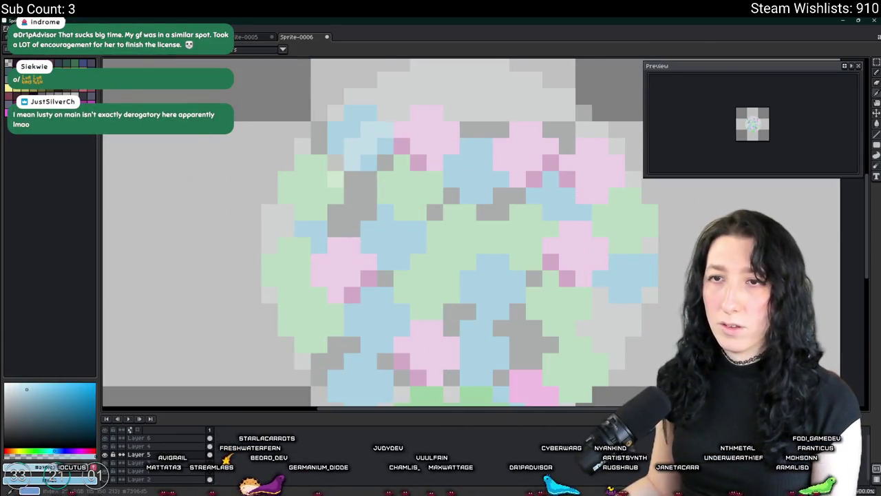
{"action": "left_click", "coordinate": [386, 262]}
{"action": "left_click", "coordinate": [369, 245]}
{"action": "left_click", "coordinate": [483, 311]}
{"action": "left_click", "coordinate": [469, 295]}
{"action": "scroll", "coordinate": [475, 296], "scroll_direction": "down", "scroll_amount": 2}
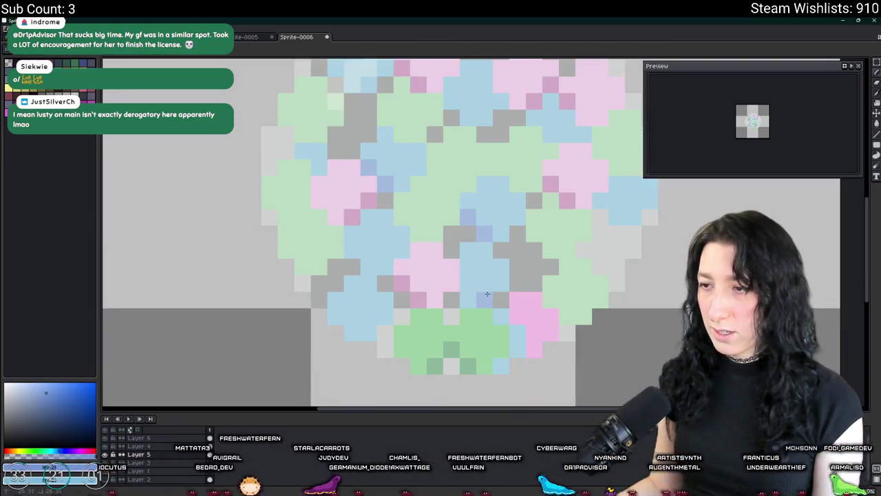
{"action": "left_click", "coordinate": [501, 284]}
Add two more darker blue shading pixels near the top of the circle.
{"action": "scroll", "coordinate": [495, 286], "scroll_direction": "down", "scroll_amount": 2}
{"action": "scroll", "coordinate": [482, 285], "scroll_direction": "up", "scroll_amount": 2}
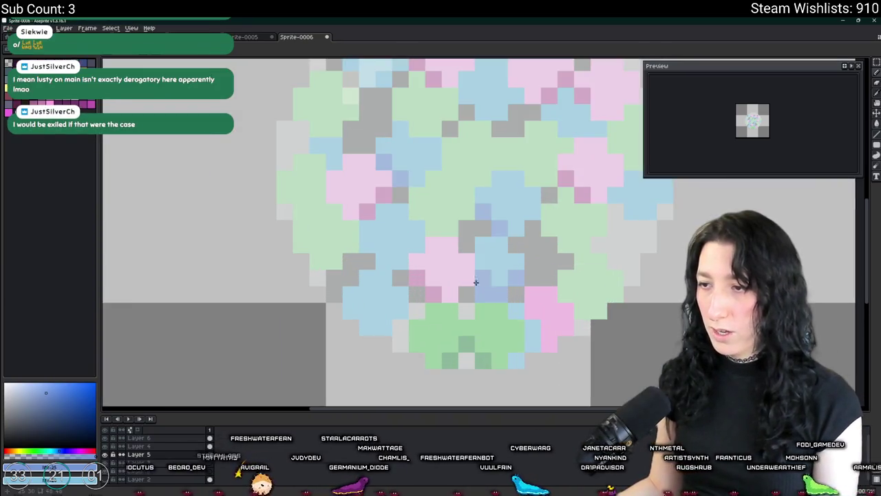
{"action": "scroll", "coordinate": [478, 284], "scroll_direction": "down", "scroll_amount": 3}
{"action": "scroll", "coordinate": [448, 312], "scroll_direction": "up", "scroll_amount": 4}
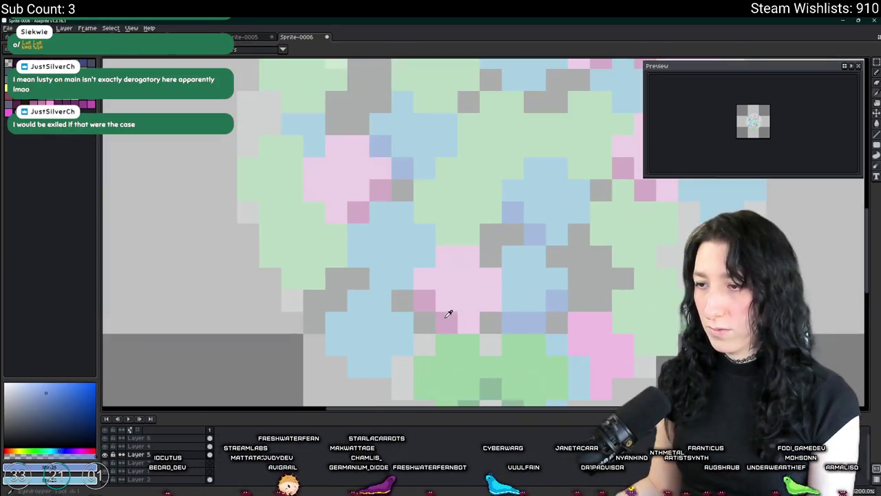
{"action": "scroll", "coordinate": [481, 303], "scroll_direction": "down", "scroll_amount": 3}
{"action": "scroll", "coordinate": [368, 286], "scroll_direction": "up", "scroll_amount": 2}
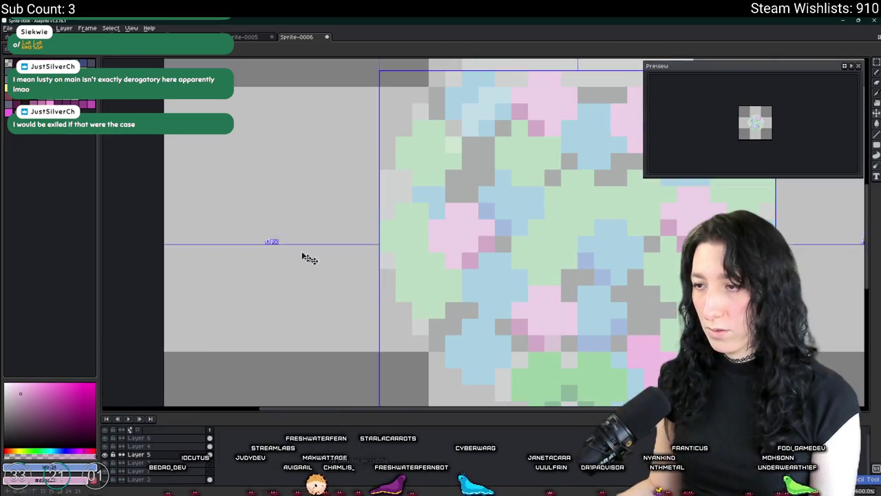
{"action": "scroll", "coordinate": [372, 286], "scroll_direction": "down", "scroll_amount": 2}
{"action": "scroll", "coordinate": [521, 319], "scroll_direction": "up", "scroll_amount": 4}
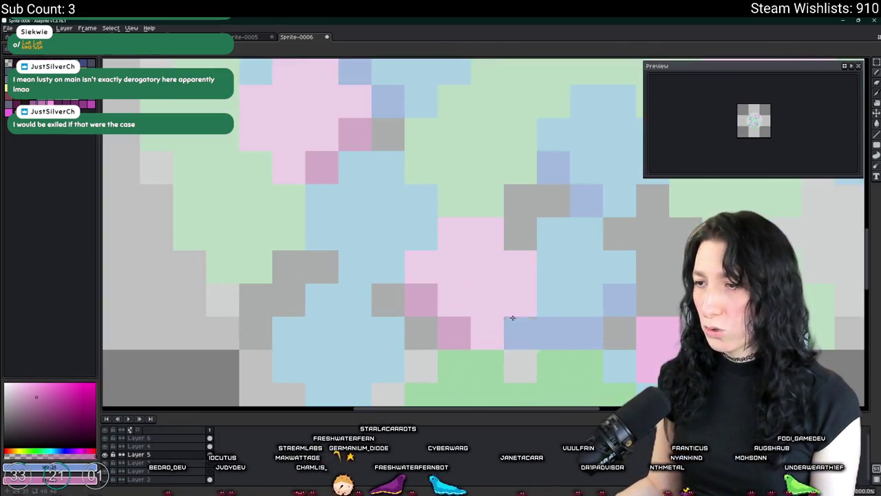
{"action": "scroll", "coordinate": [501, 309], "scroll_direction": "down", "scroll_amount": 4}
{"action": "scroll", "coordinate": [387, 241], "scroll_direction": "up", "scroll_amount": 2}
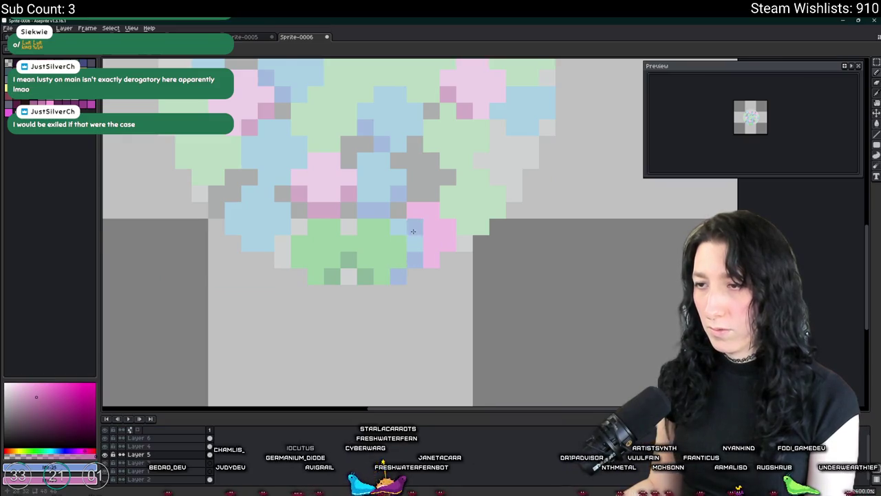
{"action": "left_click_drag", "start_coordinate": [413, 231], "coordinate": [450, 258]}
{"action": "left_click_drag", "start_coordinate": [301, 267], "coordinate": [345, 283]}
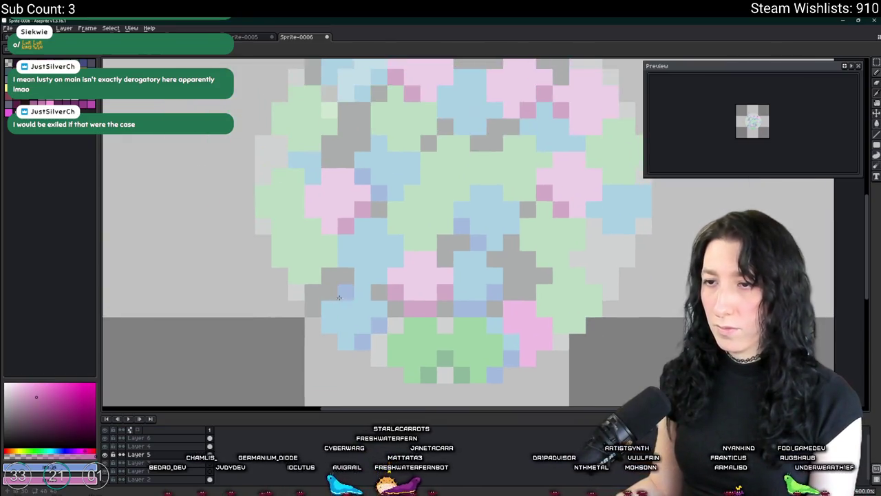
{"action": "left_click_drag", "start_coordinate": [313, 194], "coordinate": [320, 294]}
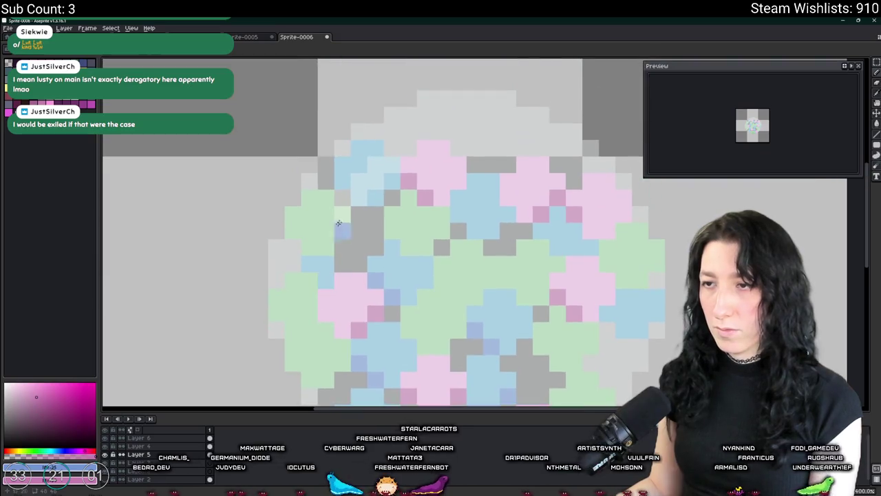
{"action": "left_click", "coordinate": [475, 231]}
{"action": "left_click", "coordinate": [458, 215]}
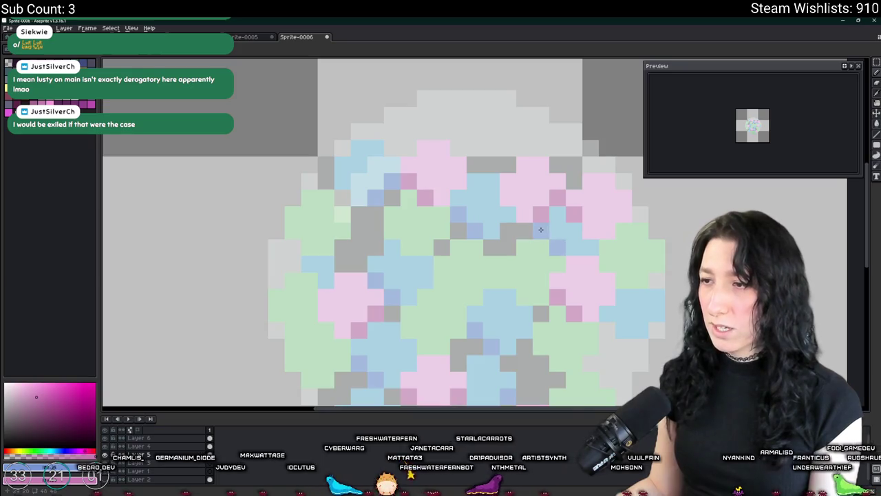
{"action": "scroll", "coordinate": [624, 317], "scroll_direction": "down", "scroll_amount": 5}
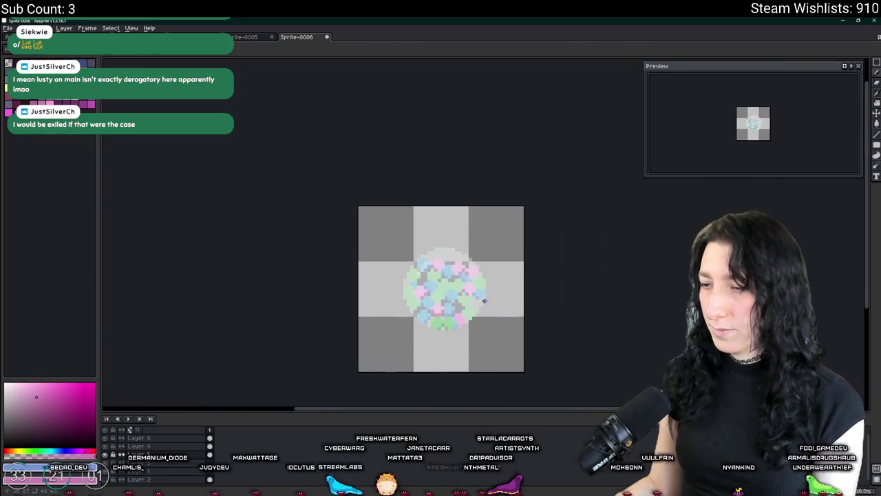
Fill grey gap pixels with mint and lighter mint green, briefly trying yellow-green.
{"action": "scroll", "coordinate": [481, 296], "scroll_direction": "up", "scroll_amount": 5}
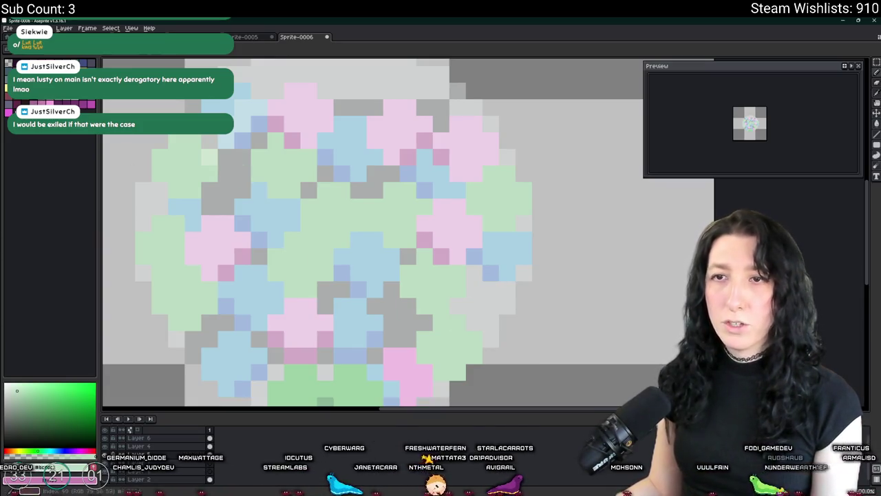
{"action": "left_click", "coordinate": [268, 169], "text": "alt"}
{"action": "left_click", "coordinate": [242, 193]}
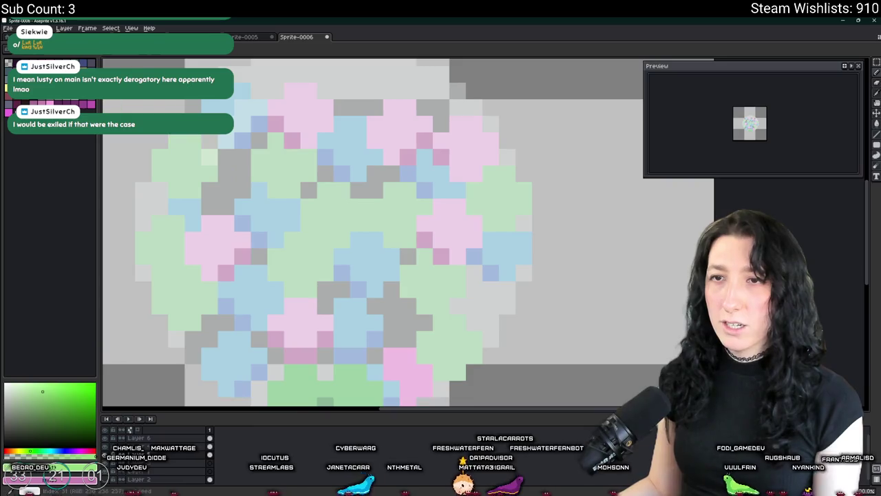
{"action": "left_click", "coordinate": [173, 153], "text": "alt"}
{"action": "left_click", "coordinate": [225, 168]}
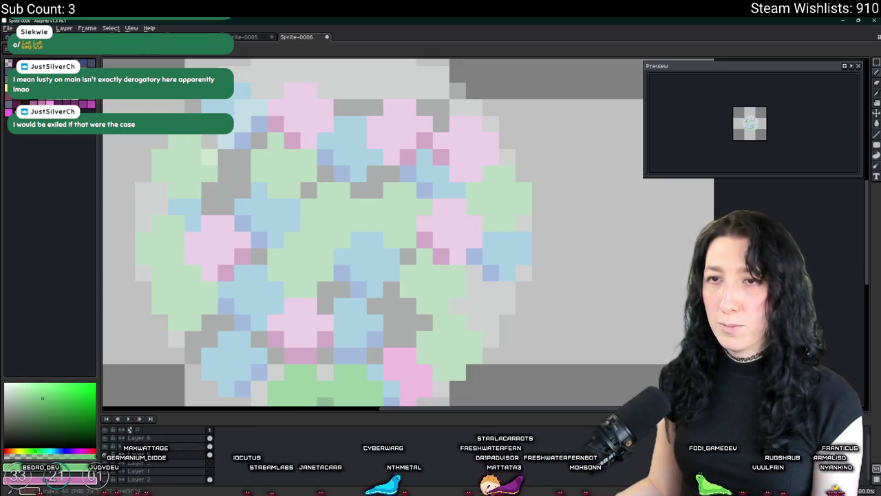
{"action": "left_click", "coordinate": [230, 170]}
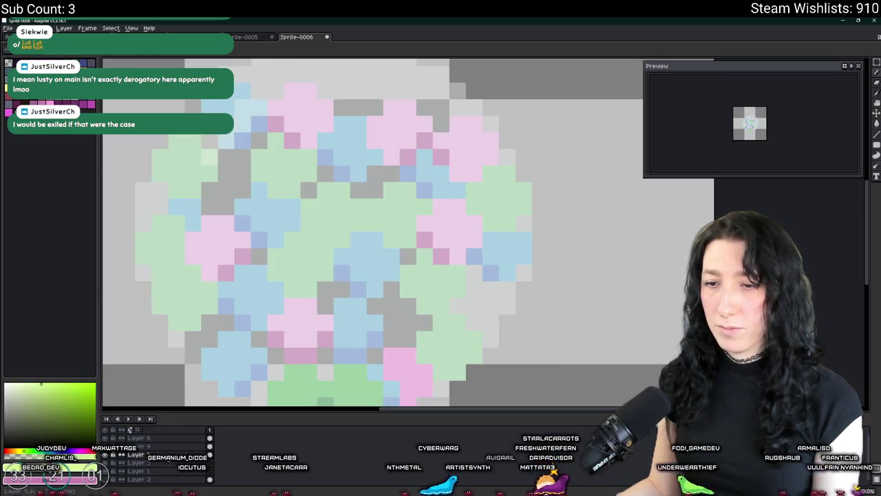
{"action": "left_click", "coordinate": [192, 142], "text": "alt"}
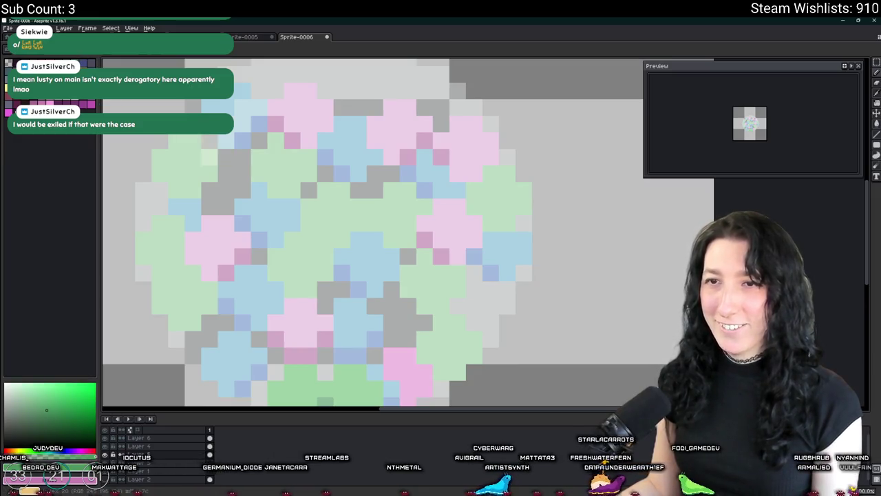
Pick a different green, undo the last change, and sample the pale green from the canvas.
{"action": "left_click_drag", "start_coordinate": [193, 169], "coordinate": [261, 170]}
{"action": "scroll", "coordinate": [244, 158], "scroll_direction": "down", "scroll_amount": 2}
{"action": "scroll", "coordinate": [246, 155], "scroll_direction": "up", "scroll_amount": 2}
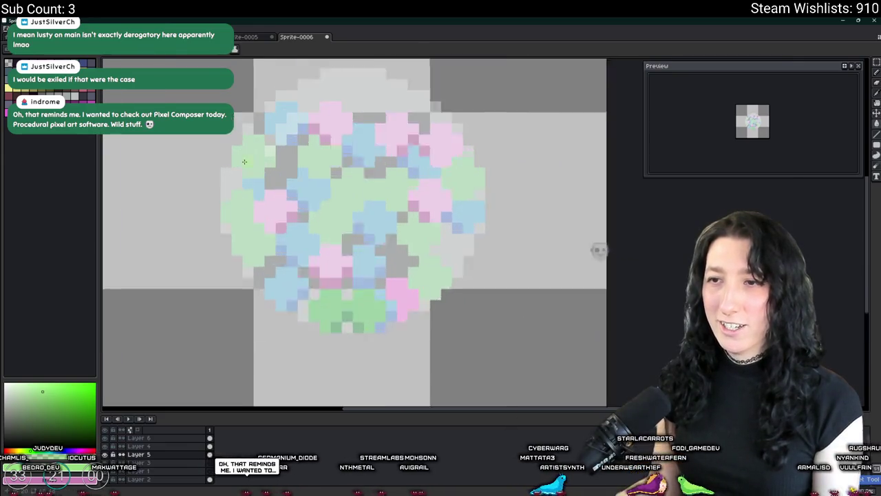
{"action": "left_click", "coordinate": [42, 398]}
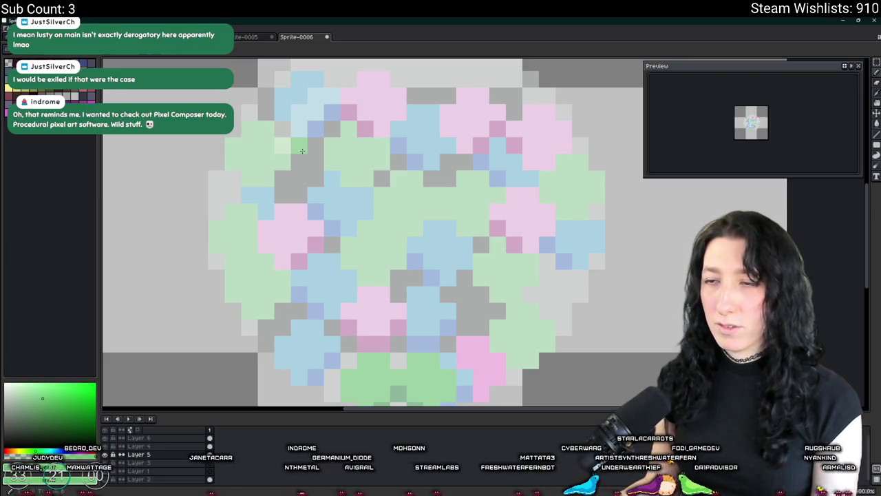
{"action": "key", "text": "ctrl+z"}
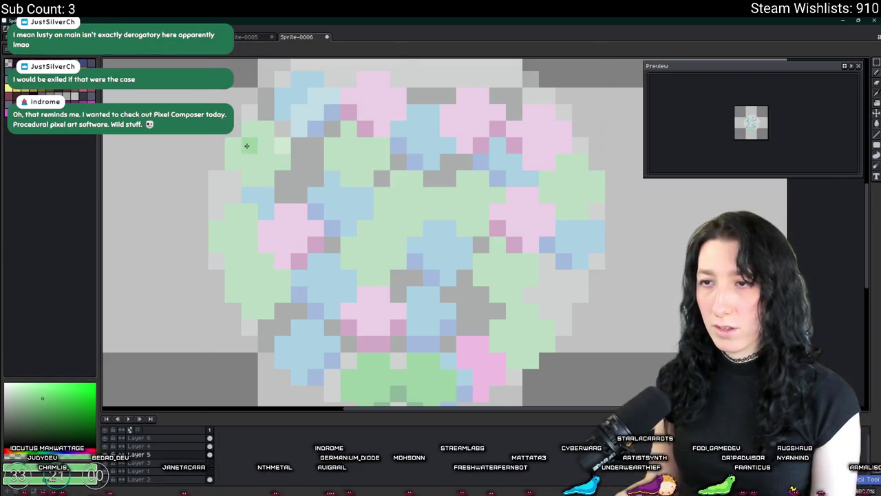
{"action": "left_click", "coordinate": [252, 146], "text": "alt"}
Sample a pale grey from the canvas, opening and cancelling Replace Color several times.
{"action": "key", "text": "shift+r"}
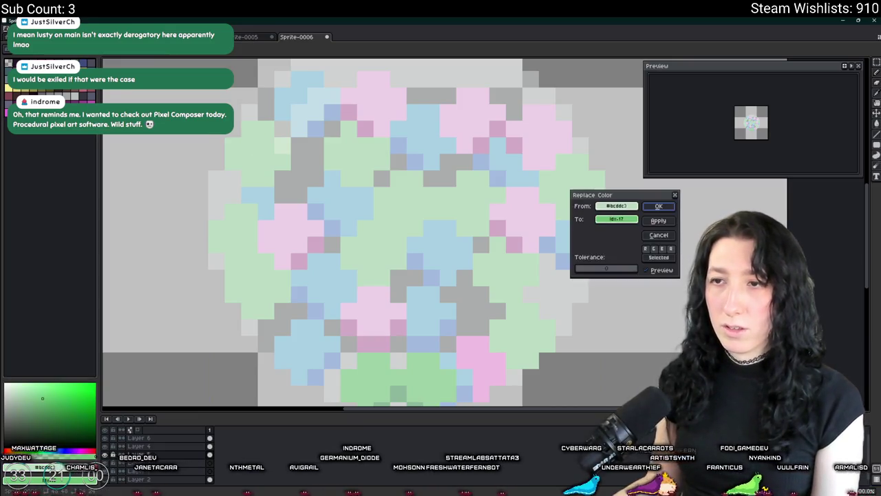
{"action": "key", "text": "Escape"}
{"action": "key", "text": "shift+r"}
{"action": "key", "text": "Escape"}
{"action": "key", "text": "shift+r"}
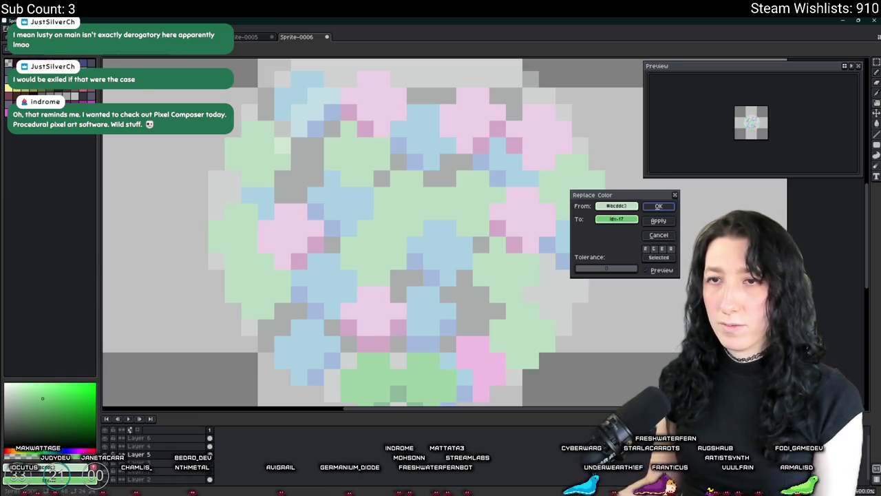
{"action": "key", "text": "Escape"}
{"action": "left_click", "coordinate": [227, 208], "text": "alt"}
{"action": "key", "text": "shift+r"}
{"action": "key", "text": "Escape"}
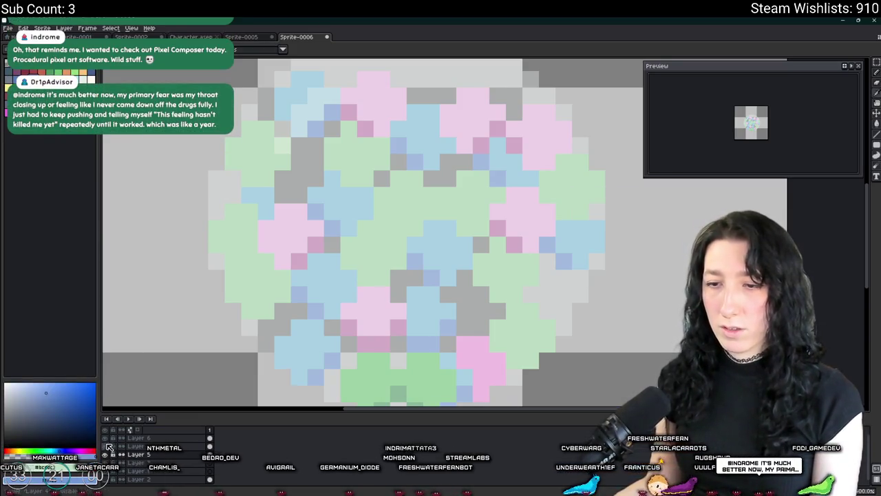
Show the dark purple background layer and hide the grey circle layer.
{"action": "left_click", "coordinate": [109, 446]}
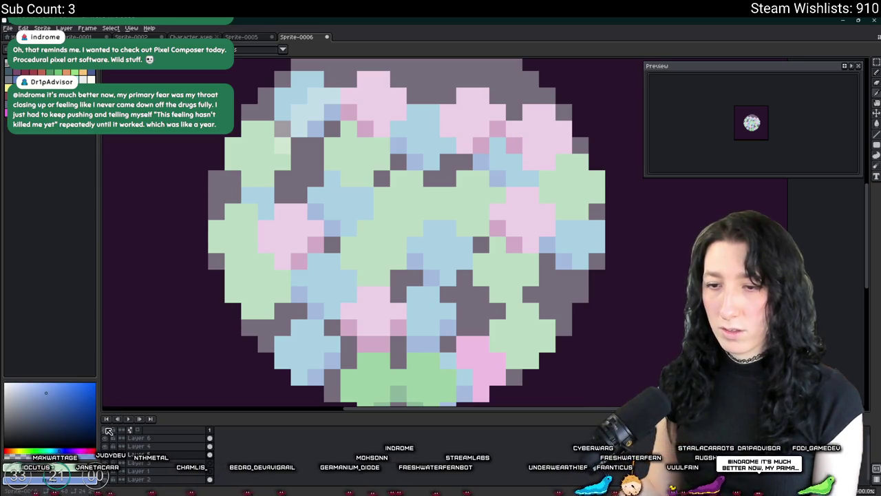
{"action": "left_click", "coordinate": [108, 431]}
{"action": "left_click", "coordinate": [107, 438]}
{"action": "left_click", "coordinate": [106, 440]}
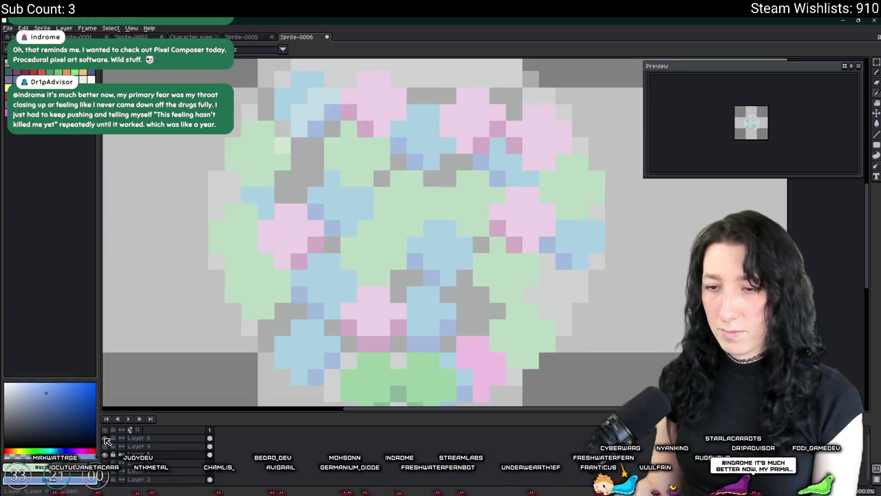
{"action": "left_click", "coordinate": [107, 458]}
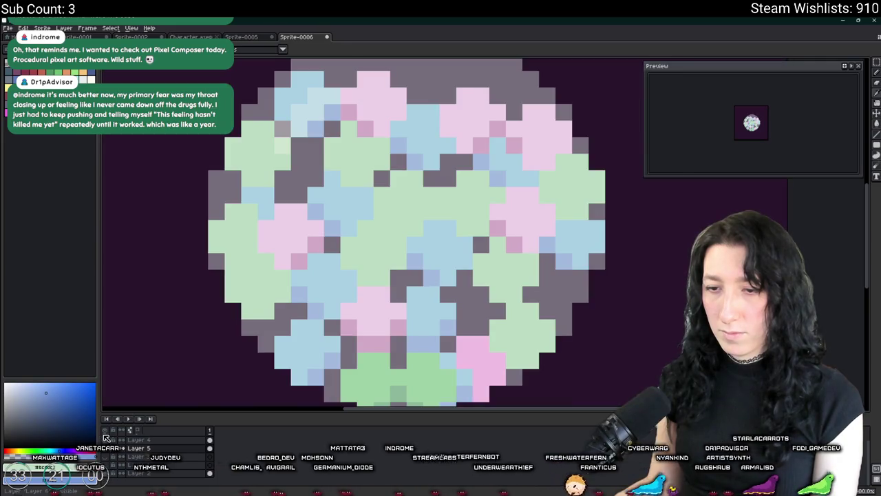
{"action": "left_click", "coordinate": [109, 454]}
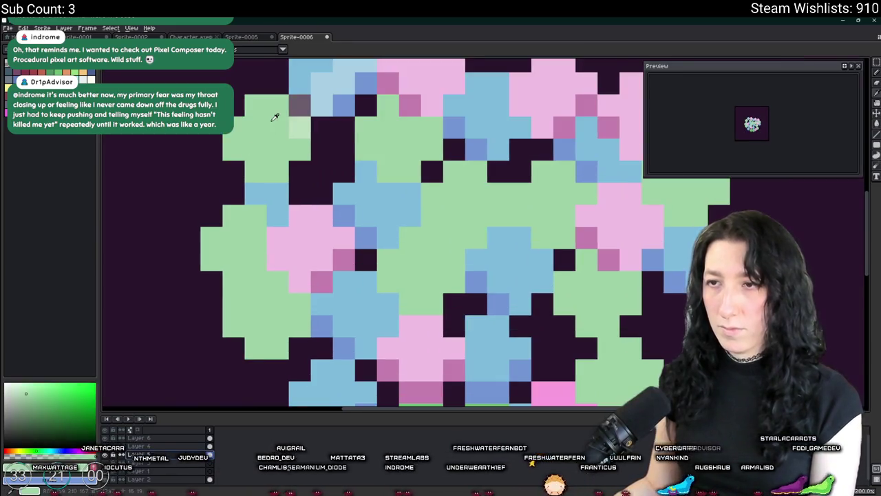
{"action": "scroll", "coordinate": [276, 206], "scroll_direction": "down", "scroll_amount": 2}
Replace the pale green blobs with a brighter green using Replace Color.
{"action": "key", "text": "shift+r"}
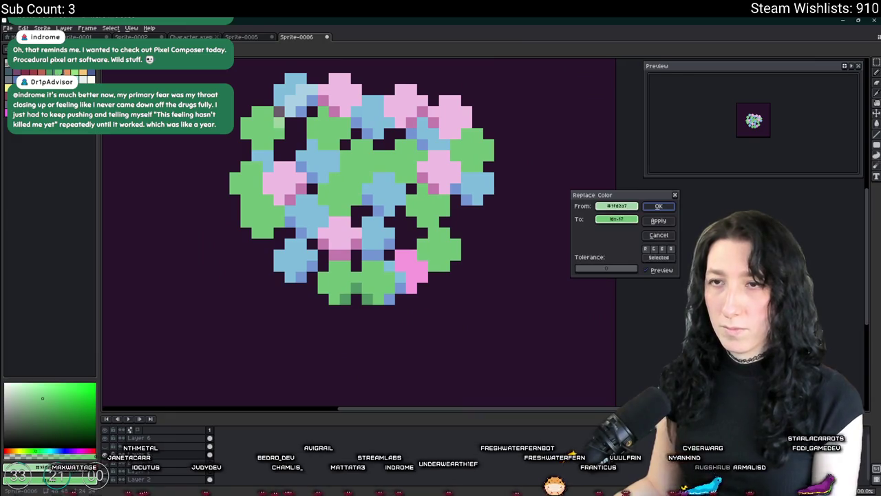
{"action": "key", "text": "Return"}
{"action": "key", "text": "shift+r"}
{"action": "key", "text": "Return"}
{"action": "scroll", "coordinate": [380, 225], "scroll_direction": "up", "scroll_amount": 2}
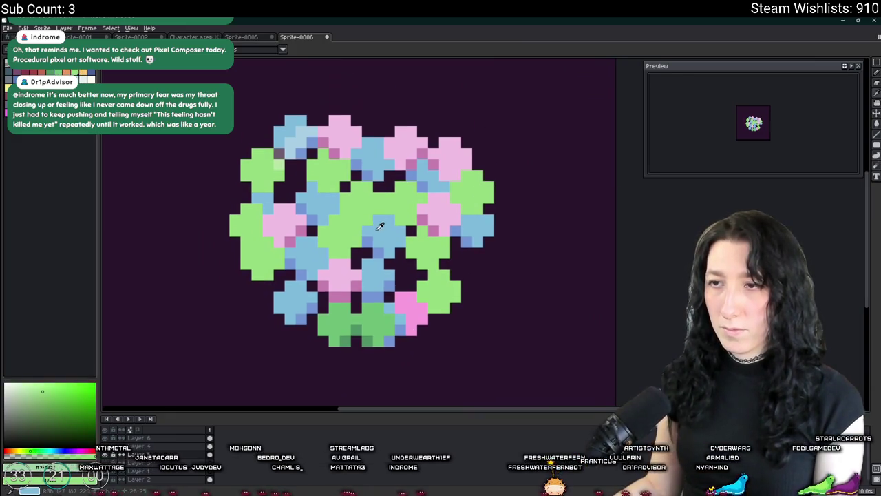
{"action": "key", "text": "shift+r"}
{"action": "key", "text": "Return"}
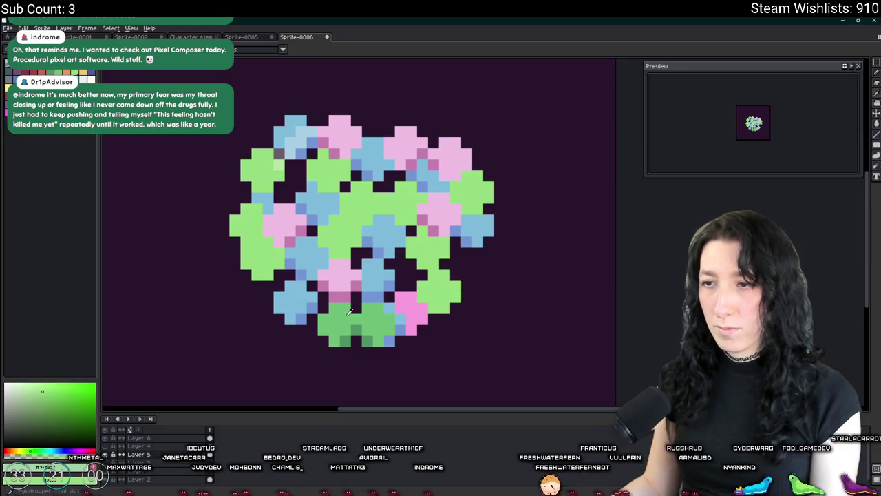
{"action": "left_click", "coordinate": [344, 313]}
{"action": "key", "text": "shift+r"}
{"action": "key", "text": "Return"}
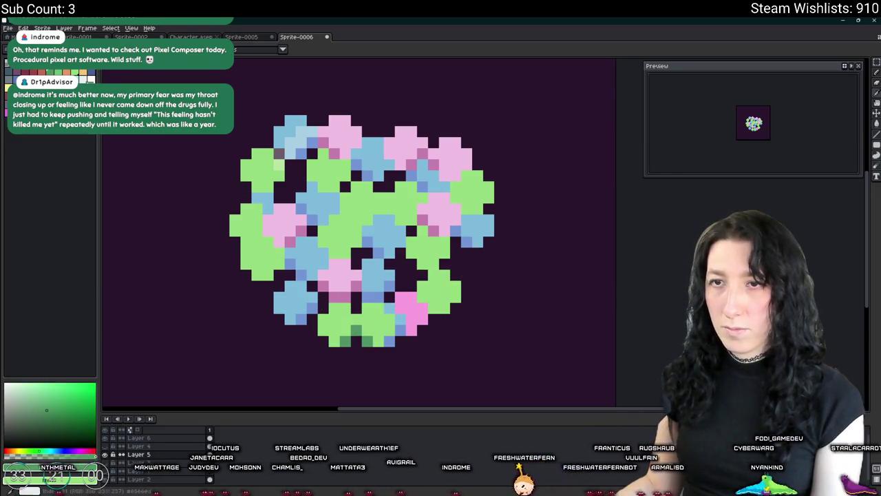
{"action": "key", "text": "shift+r"}
{"action": "key", "text": "Return"}
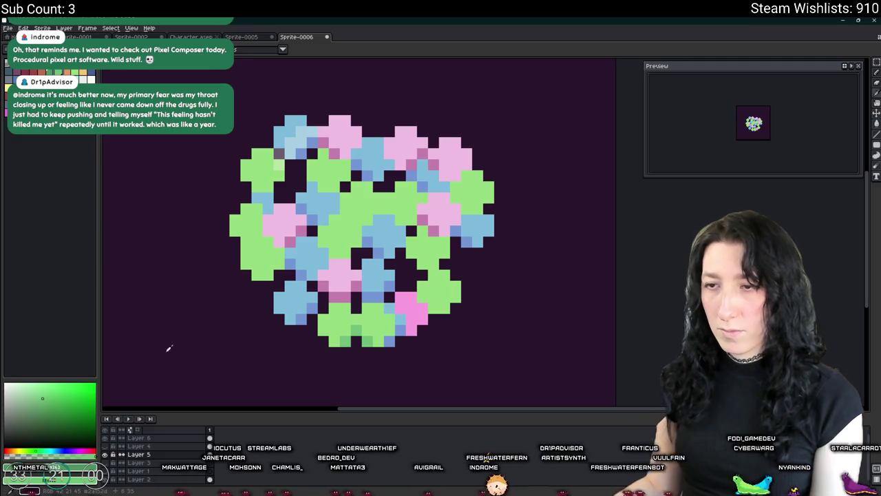
Show the grey circle layer behind the blobs again.
{"action": "scroll", "coordinate": [197, 325], "scroll_direction": "down", "scroll_amount": 2}
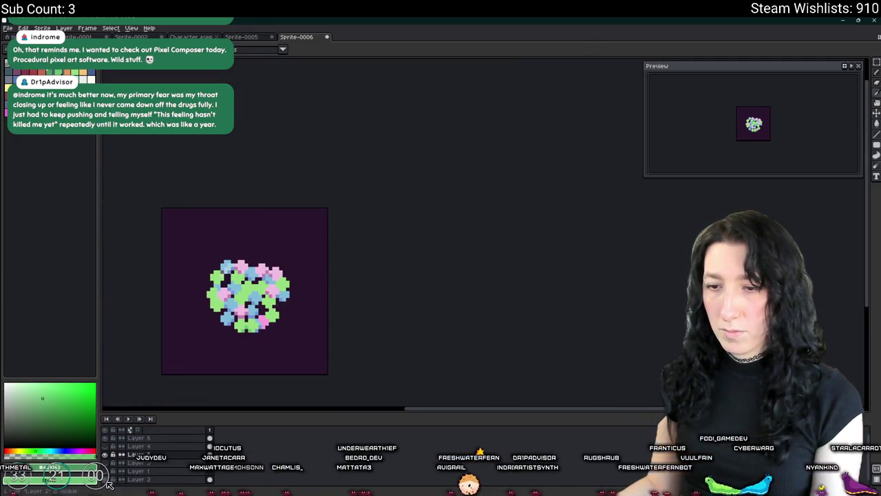
{"action": "left_click", "coordinate": [105, 454]}
{"action": "left_click", "coordinate": [105, 455]}
{"action": "left_click", "coordinate": [106, 446]}
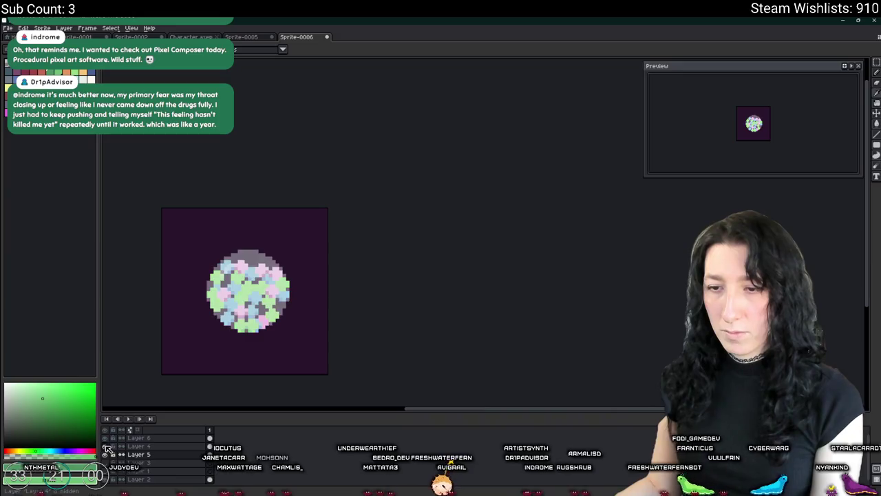
Zoom out to check the whole sprite, then zoom back in on the circle's upper part.
{"action": "scroll", "coordinate": [220, 286], "scroll_direction": "up", "scroll_amount": 4}
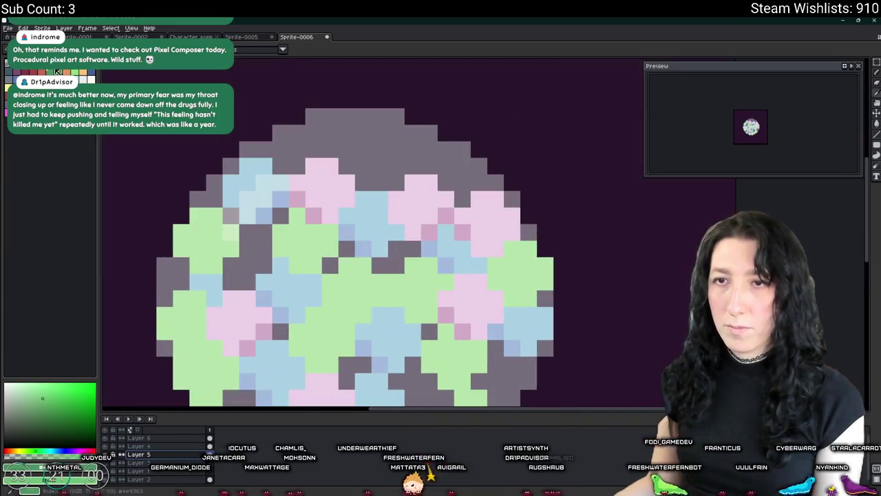
{"action": "left_click_drag", "start_coordinate": [229, 379], "coordinate": [253, 297]}
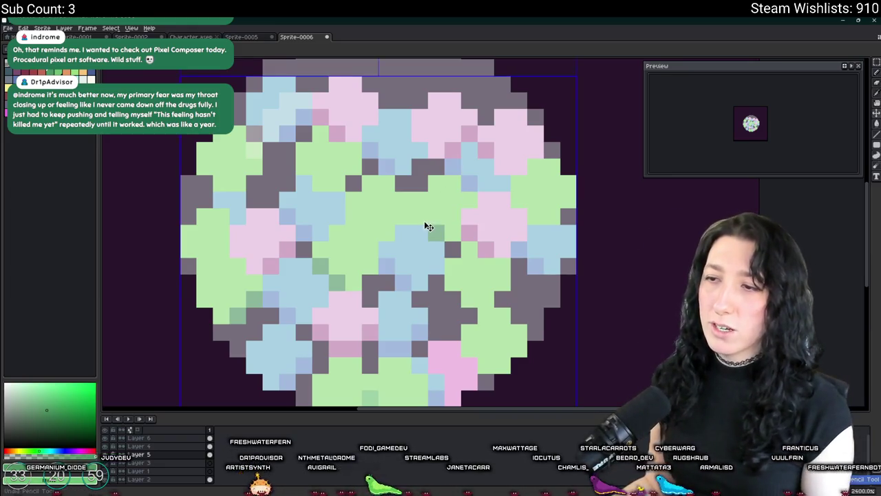
{"action": "scroll", "coordinate": [379, 269], "scroll_direction": "down", "scroll_amount": 1}
{"action": "scroll", "coordinate": [379, 269], "scroll_direction": "down", "scroll_amount": 3}
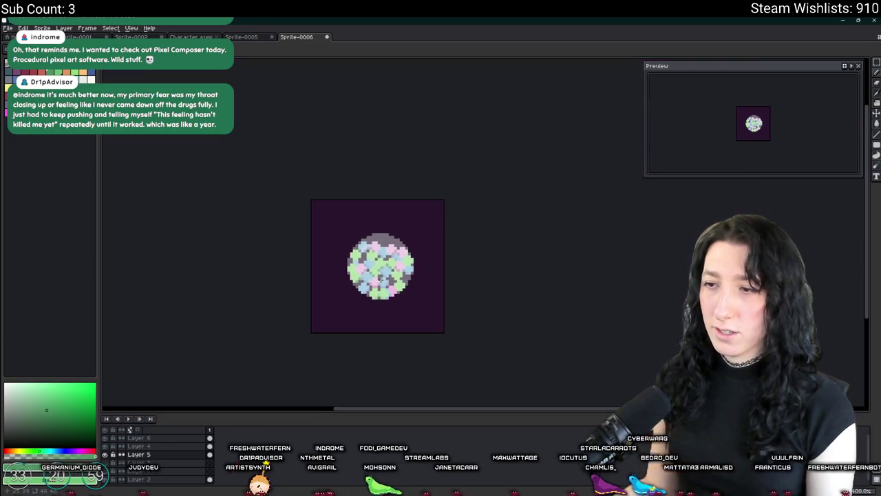
{"action": "scroll", "coordinate": [382, 265], "scroll_direction": "up", "scroll_amount": 2}
{"action": "scroll", "coordinate": [403, 267], "scroll_direction": "down", "scroll_amount": 2}
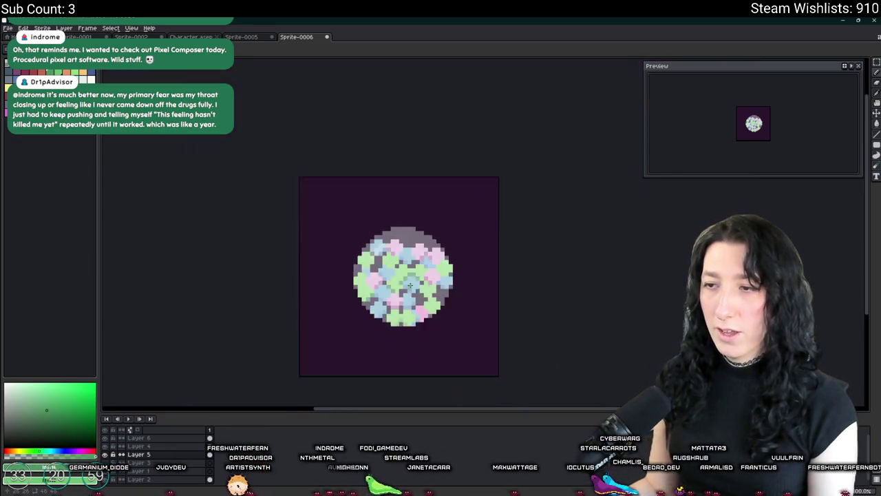
{"action": "scroll", "coordinate": [387, 271], "scroll_direction": "up", "scroll_amount": 3}
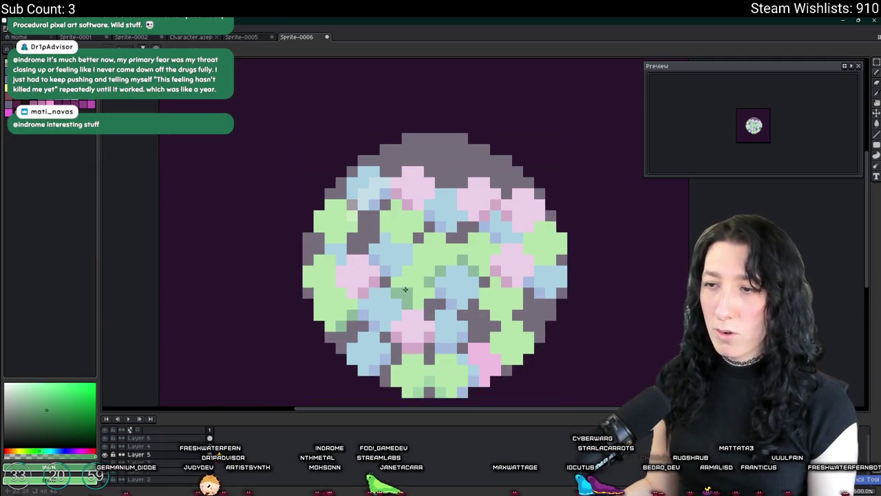
{"action": "scroll", "coordinate": [389, 265], "scroll_direction": "up", "scroll_amount": 1}
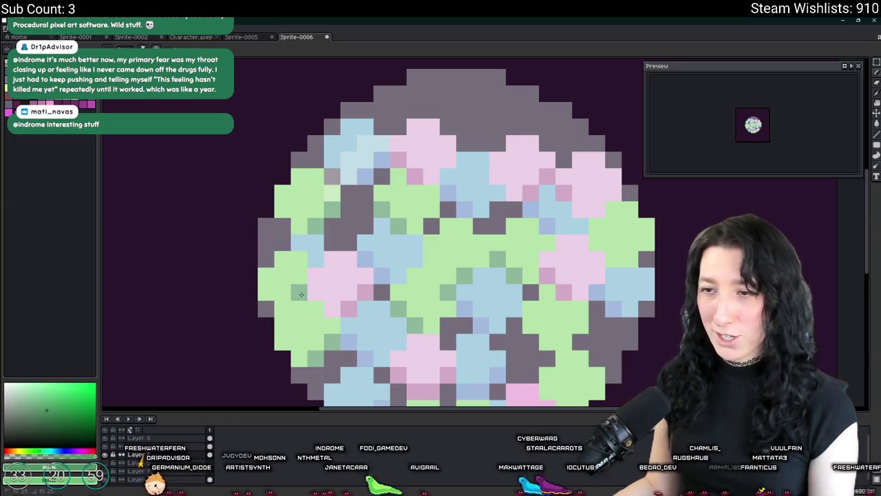
{"action": "scroll", "coordinate": [337, 327], "scroll_direction": "down", "scroll_amount": 3}
{"action": "scroll", "coordinate": [340, 326], "scroll_direction": "up", "scroll_amount": 2}
{"action": "scroll", "coordinate": [339, 325], "scroll_direction": "up", "scroll_amount": 2}
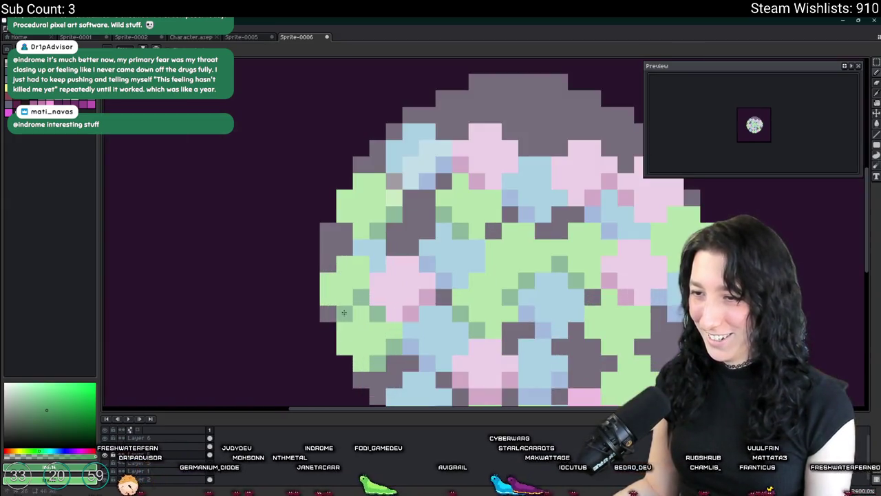
{"action": "scroll", "coordinate": [371, 351], "scroll_direction": "down", "scroll_amount": 4}
{"action": "scroll", "coordinate": [375, 356], "scroll_direction": "up", "scroll_amount": 3}
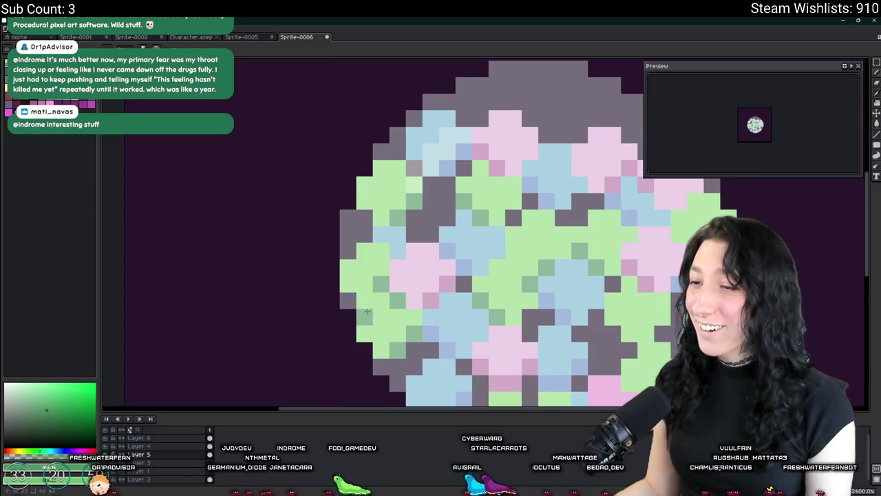
{"action": "scroll", "coordinate": [384, 286], "scroll_direction": "down", "scroll_amount": 4}
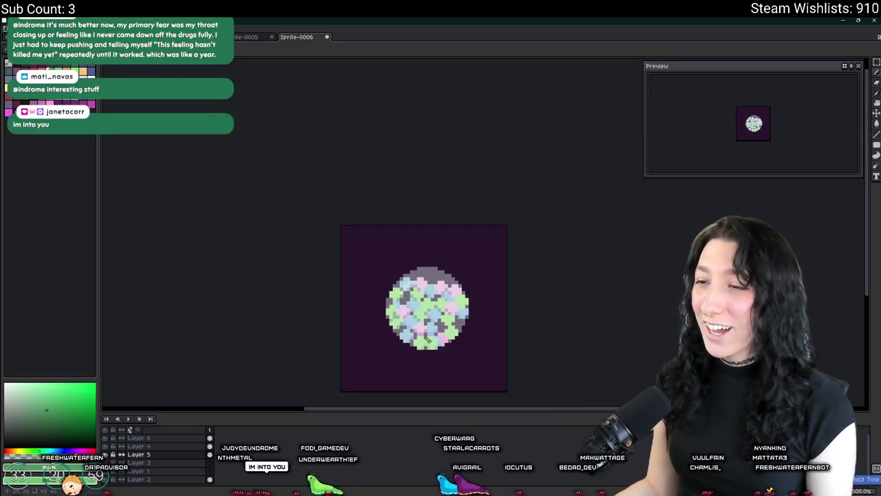
{"action": "scroll", "coordinate": [459, 316], "scroll_direction": "up", "scroll_amount": 1}
{"action": "scroll", "coordinate": [458, 316], "scroll_direction": "up", "scroll_amount": 2}
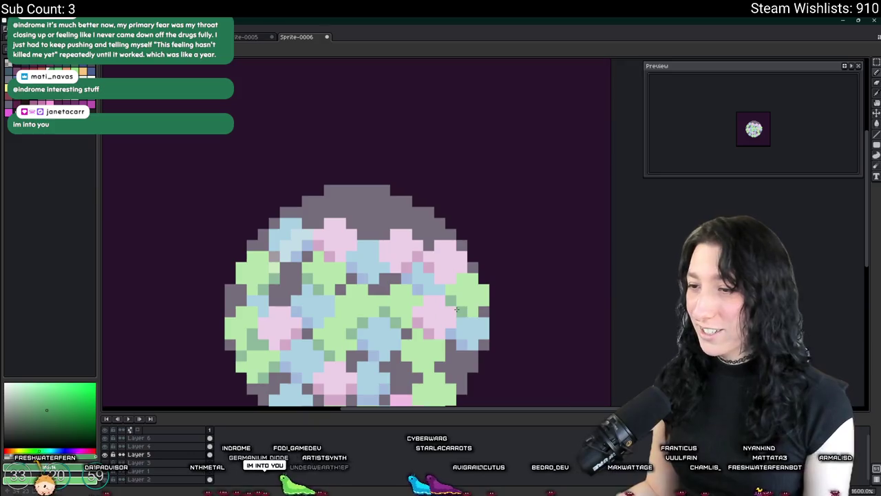
{"action": "scroll", "coordinate": [410, 274], "scroll_direction": "up", "scroll_amount": 1}
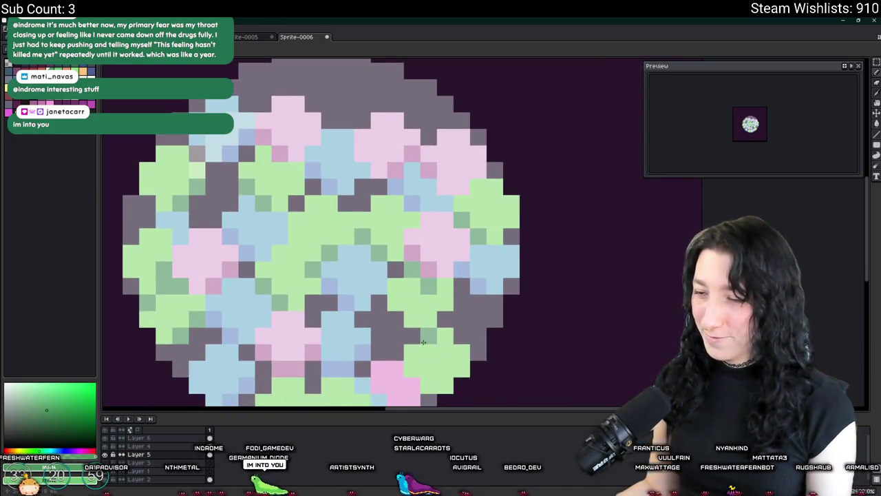
{"action": "scroll", "coordinate": [416, 322], "scroll_direction": "down", "scroll_amount": 2}
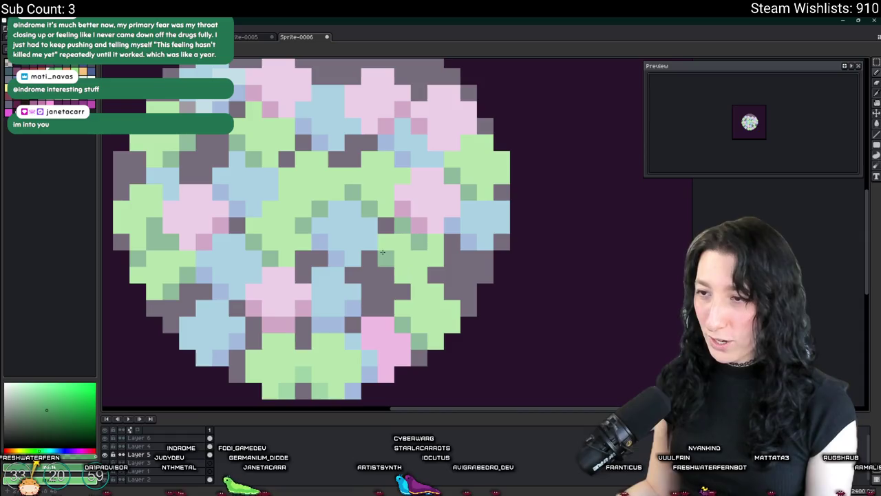
{"action": "scroll", "coordinate": [399, 297], "scroll_direction": "down", "scroll_amount": 3}
{"action": "scroll", "coordinate": [382, 283], "scroll_direction": "up", "scroll_amount": 3}
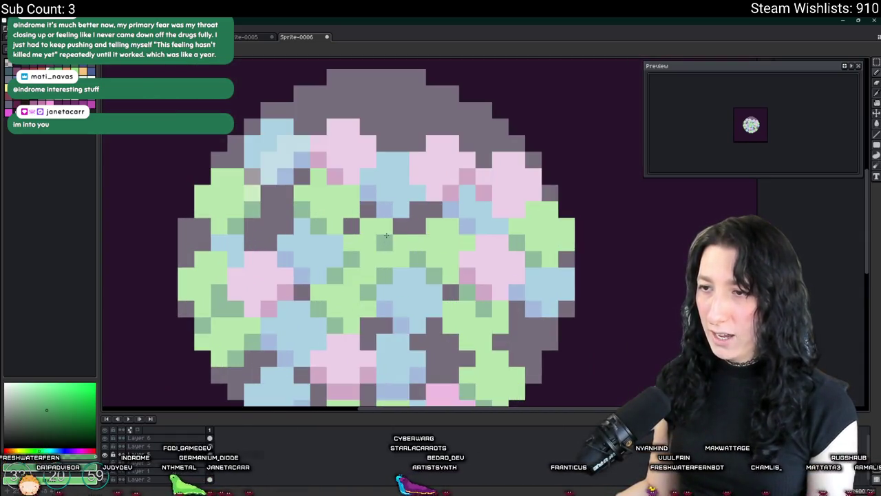
{"action": "scroll", "coordinate": [410, 255], "scroll_direction": "down", "scroll_amount": 4}
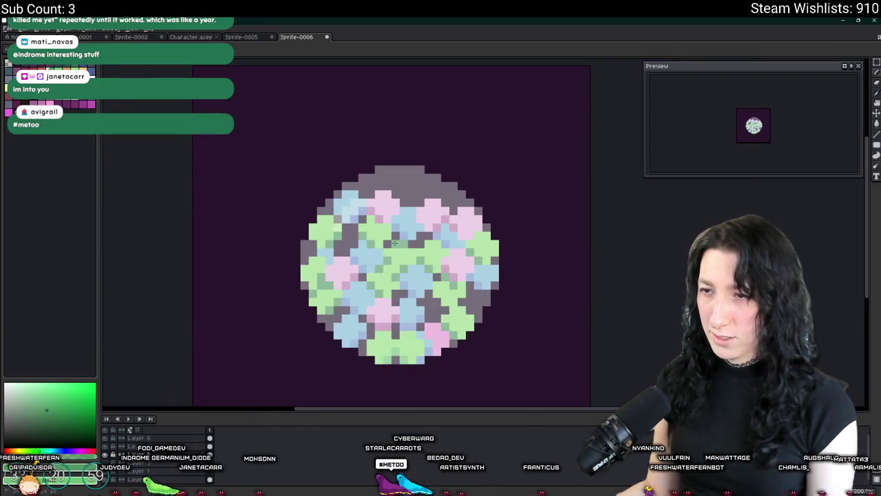
{"action": "scroll", "coordinate": [419, 279], "scroll_direction": "down", "scroll_amount": 2}
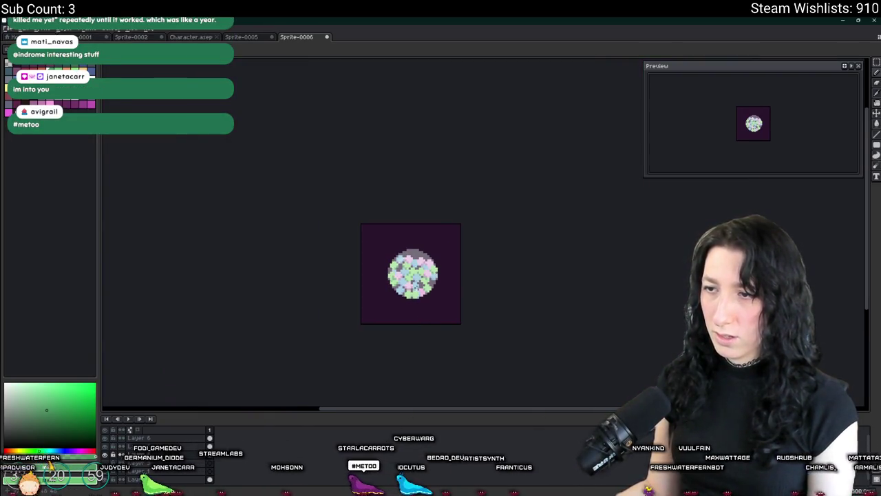
{"action": "scroll", "coordinate": [411, 298], "scroll_direction": "up", "scroll_amount": 6}
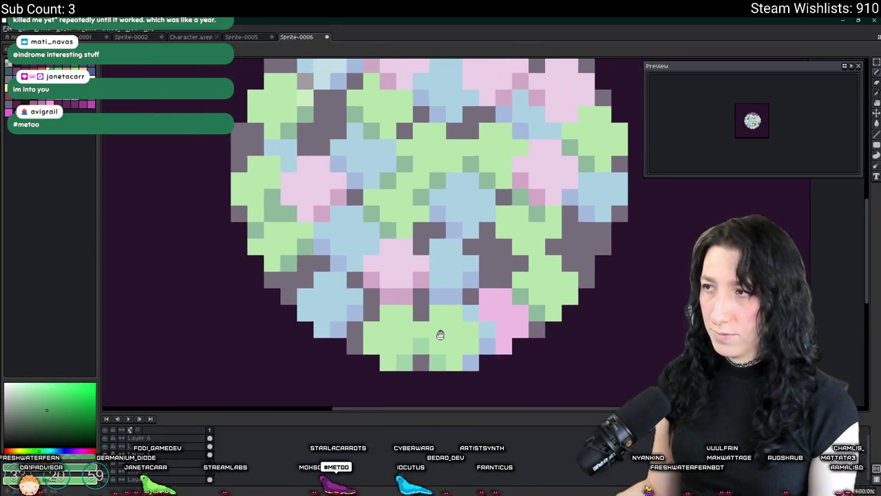
{"action": "left_click_drag", "start_coordinate": [417, 282], "coordinate": [414, 292]}
Paint darker rose patches on the upper-left and lower-centre pink blobs.
{"action": "left_click_drag", "start_coordinate": [317, 193], "coordinate": [317, 244]}
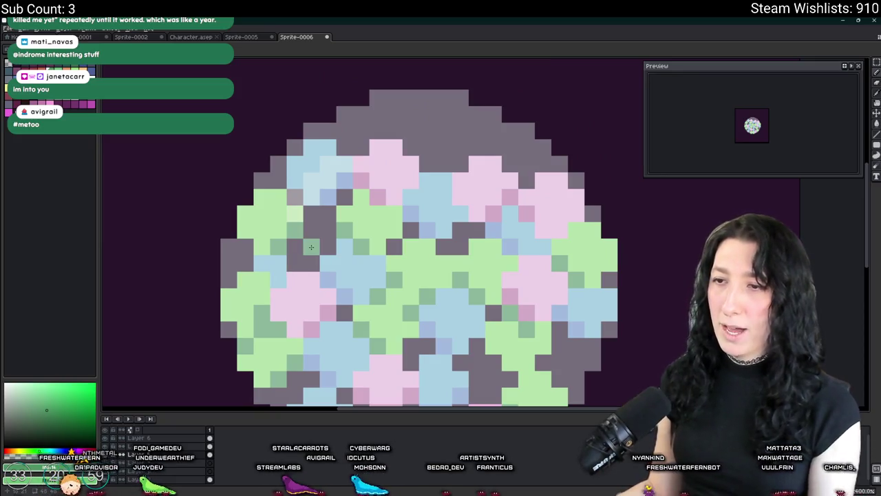
{"action": "left_click_drag", "start_coordinate": [311, 214], "coordinate": [315, 237]}
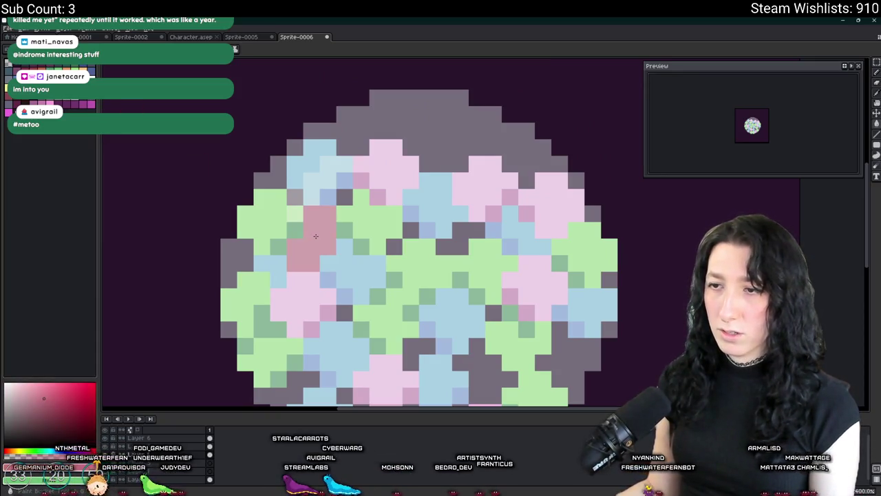
{"action": "mouse_move", "coordinate": [478, 277]}
{"action": "left_mouse_down"}
{"action": "mouse_move", "coordinate": [425, 249]}
{"action": "mouse_move", "coordinate": [440, 305]}
{"action": "left_mouse_up"}
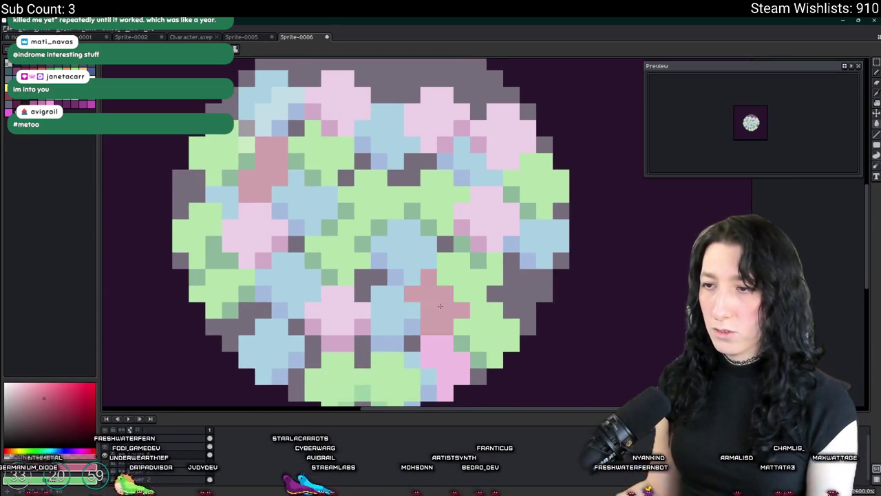
Turn dark-grey gap pixels in the upper middle, bottom and right steel blue.
{"action": "left_click", "coordinate": [426, 160], "text": "alt"}
{"action": "left_click", "coordinate": [406, 180]}
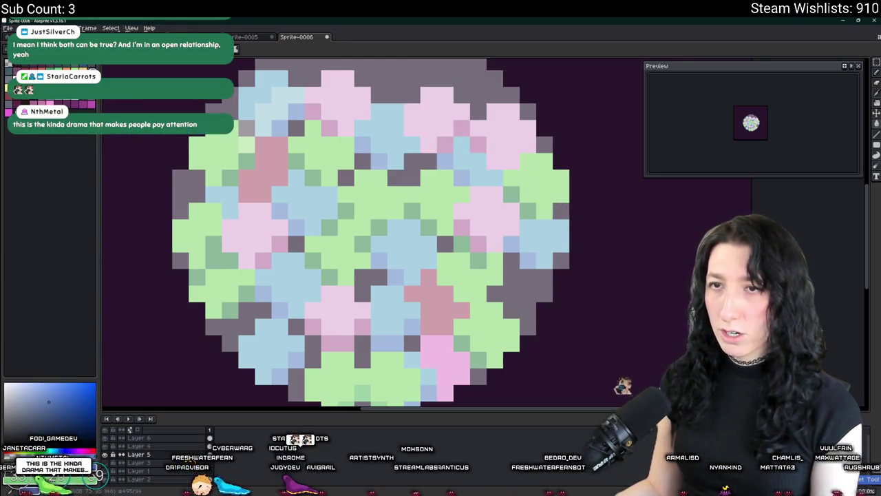
{"action": "left_click_drag", "start_coordinate": [372, 177], "coordinate": [409, 173]}
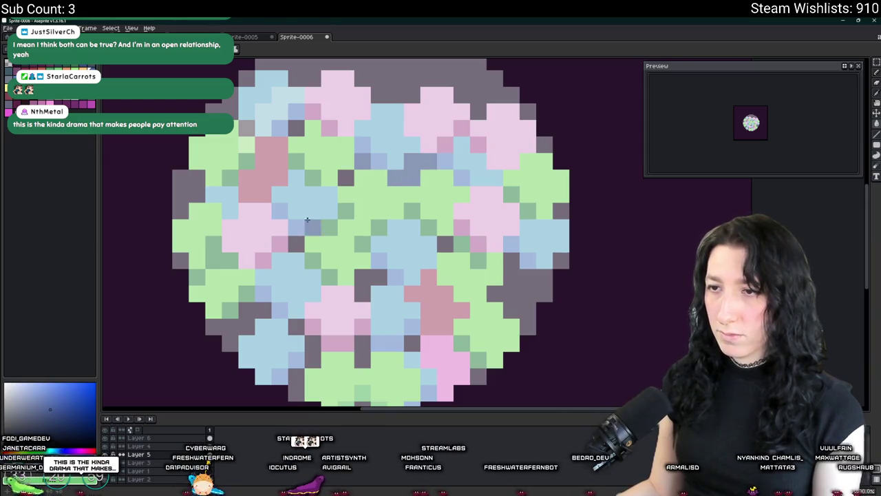
{"action": "left_click_drag", "start_coordinate": [363, 275], "coordinate": [380, 275]}
{"action": "left_click", "coordinate": [363, 343]}
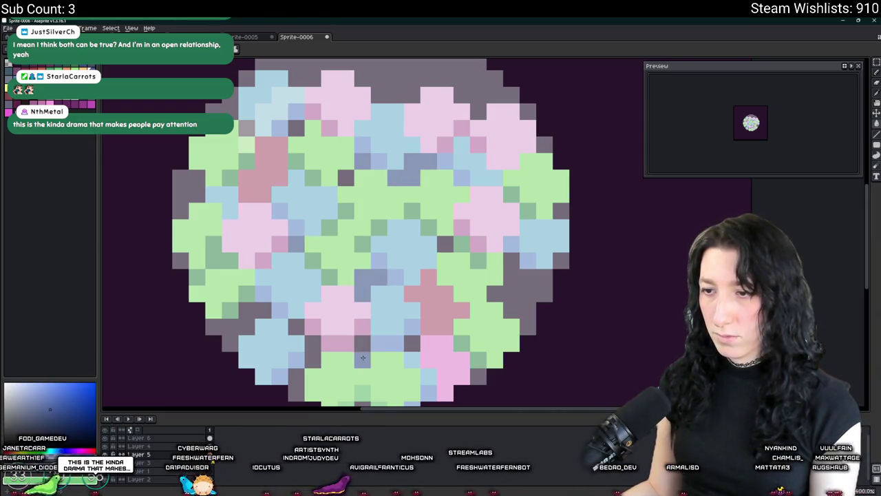
{"action": "left_click", "coordinate": [312, 343]}
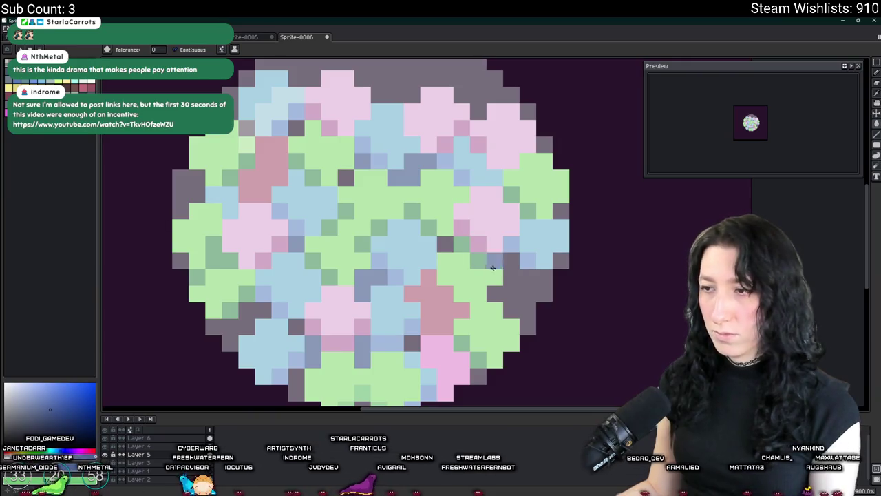
{"action": "left_click", "coordinate": [528, 278]}
Bucket-fill the dark-grey patch on the circle's right edge with steel blue.
{"action": "key", "text": "b"}
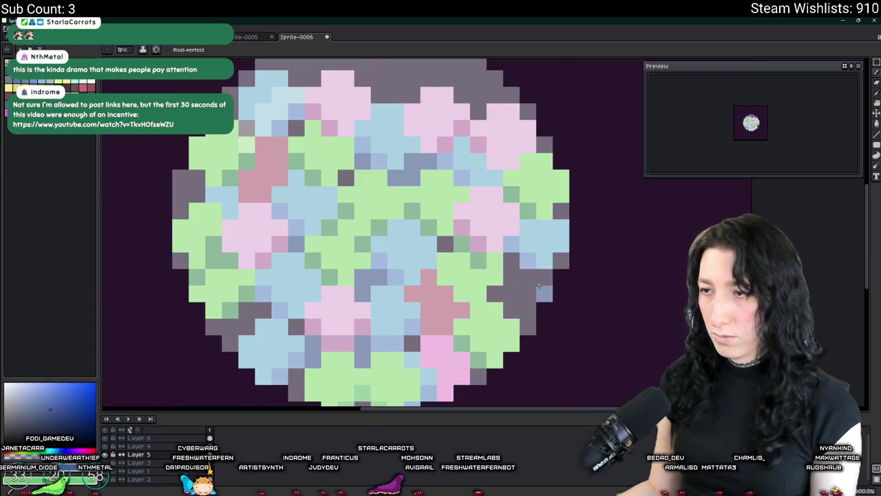
{"action": "key", "text": "g"}
{"action": "left_click", "coordinate": [516, 298]}
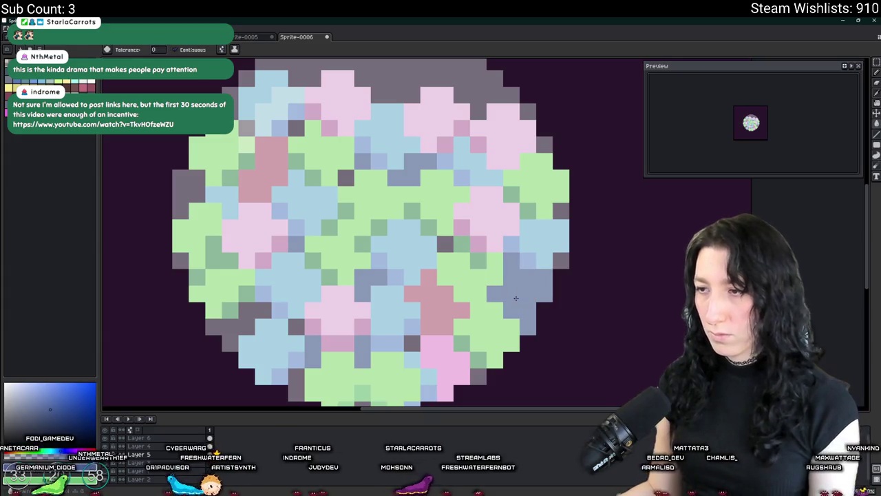
{"action": "scroll", "coordinate": [518, 256], "scroll_direction": "down", "scroll_amount": 4}
{"action": "scroll", "coordinate": [457, 279], "scroll_direction": "up", "scroll_amount": 2}
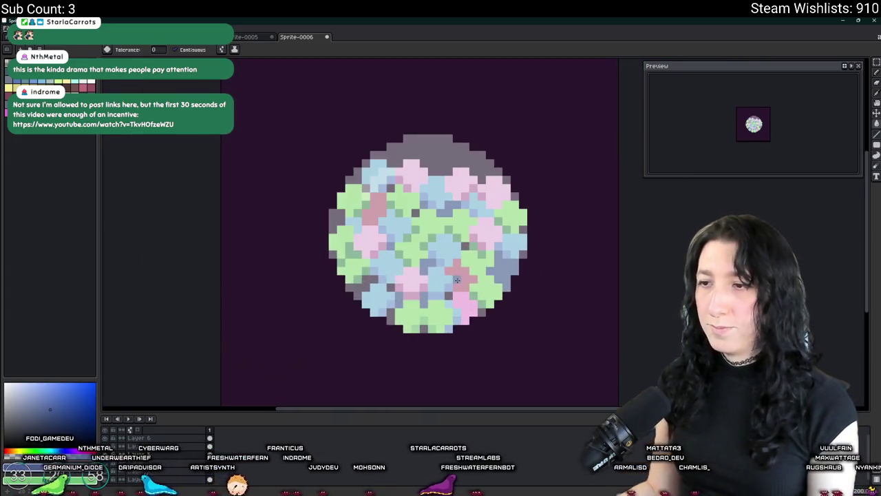
Lighten one green pixel and repaint dark-grey pixels near the bottom green and sage.
{"action": "key", "text": "b"}
{"action": "scroll", "coordinate": [376, 262], "scroll_direction": "up", "scroll_amount": 2}
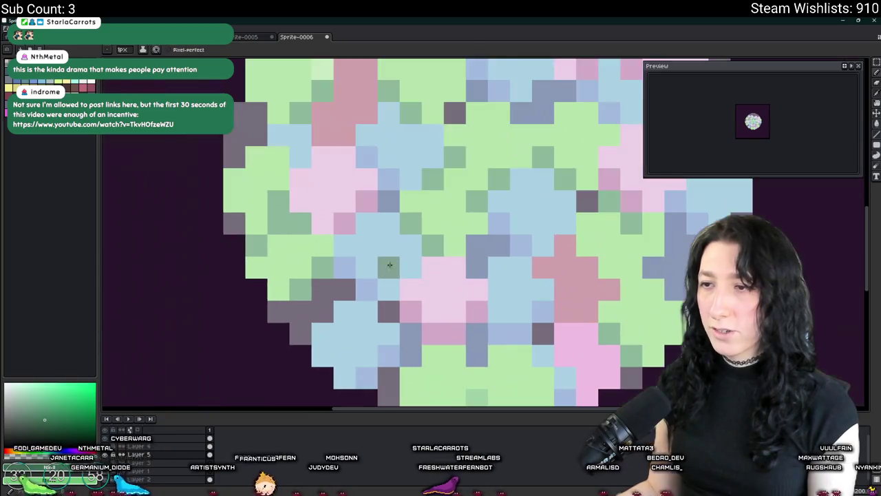
{"action": "left_click", "coordinate": [449, 168]}
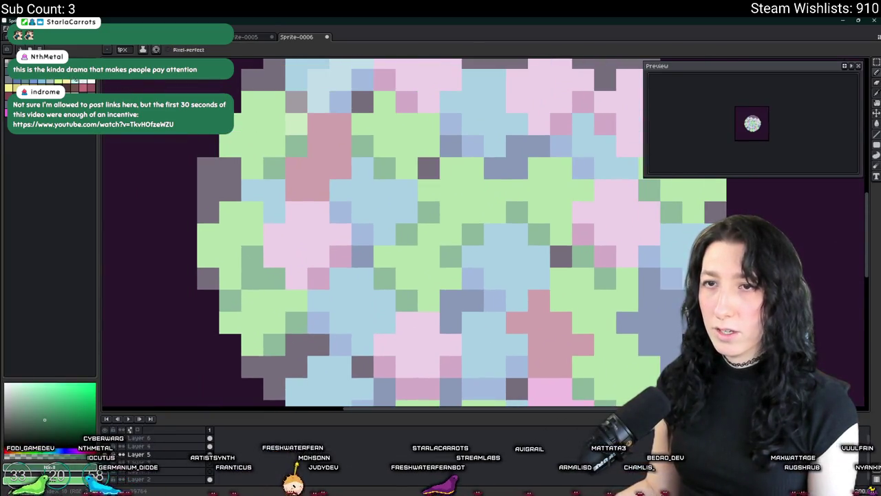
{"action": "left_click_drag", "start_coordinate": [296, 301], "coordinate": [362, 278]}
{"action": "left_click", "coordinate": [340, 344]}
{"action": "left_click", "coordinate": [318, 345]}
{"action": "left_click", "coordinate": [340, 367]}
{"action": "left_click_drag", "start_coordinate": [352, 348], "coordinate": [385, 323]}
{"action": "scroll", "coordinate": [358, 350], "scroll_direction": "down", "scroll_amount": 3}
{"action": "scroll", "coordinate": [368, 366], "scroll_direction": "up", "scroll_amount": 3}
{"action": "left_click", "coordinate": [399, 350]}
Recolour dark-grey pixels along the circle's lower and upper edges sage and teal green.
{"action": "left_click_drag", "start_coordinate": [485, 394], "coordinate": [450, 344]}
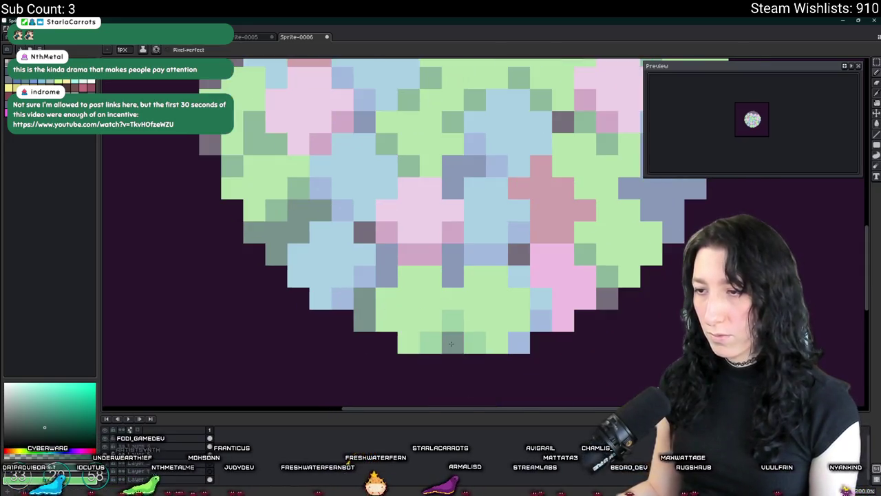
{"action": "left_click", "coordinate": [369, 236]}
{"action": "mouse_move", "coordinate": [594, 243]}
{"action": "left_mouse_down"}
{"action": "mouse_move", "coordinate": [532, 368]}
{"action": "mouse_move", "coordinate": [529, 342]}
{"action": "left_mouse_up"}
{"action": "left_click", "coordinate": [543, 395]}
{"action": "left_click", "coordinate": [499, 219]}
{"action": "left_click_drag", "start_coordinate": [212, 137], "coordinate": [253, 249]}
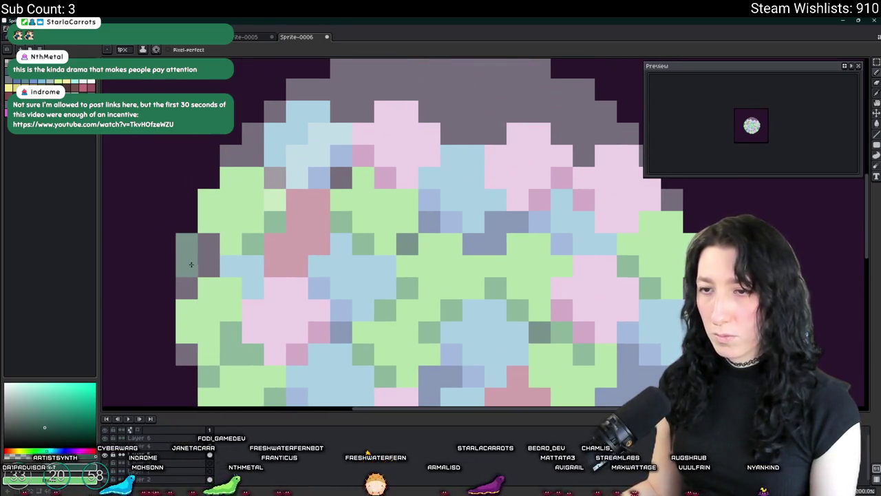
Switch to the browser showing the 'Bush Generator With Pixel Composer' tutorial video.
{"action": "key", "text": "g"}
{"action": "scroll", "coordinate": [258, 289], "scroll_direction": "down", "scroll_amount": 6}
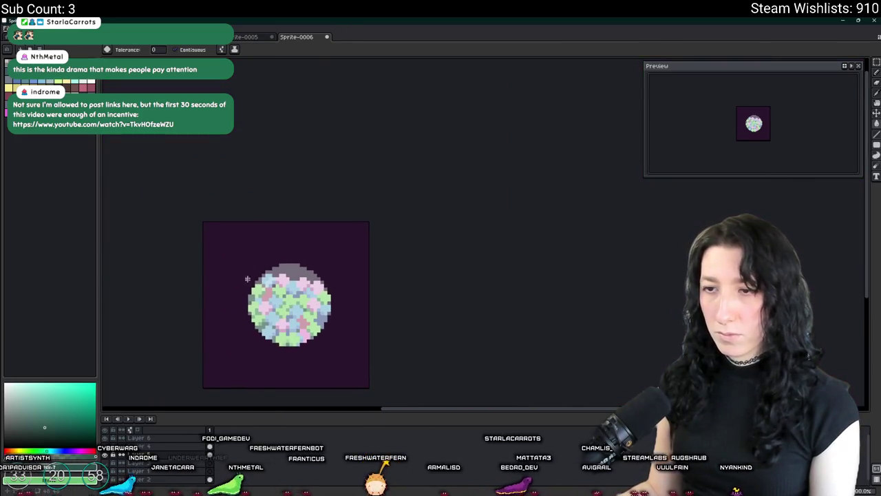
{"action": "scroll", "coordinate": [317, 345], "scroll_direction": "up", "scroll_amount": 2}
{"action": "scroll", "coordinate": [513, 284], "scroll_direction": "down", "scroll_amount": 4}
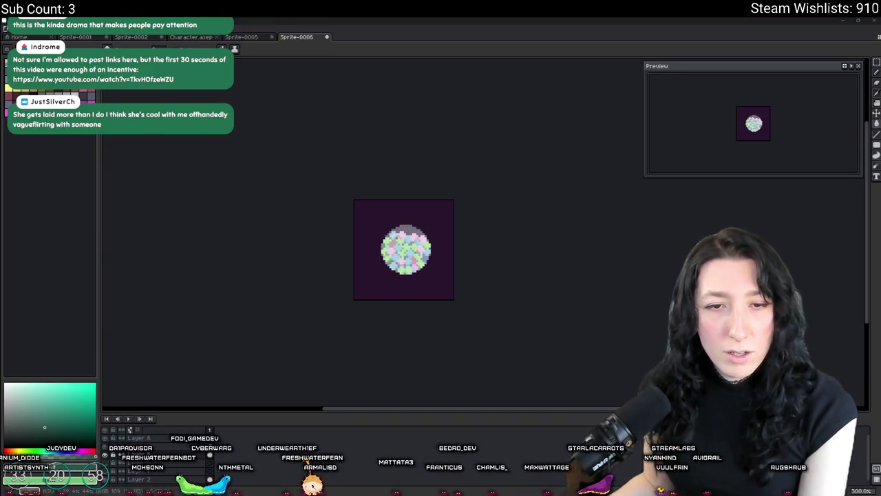
{"action": "key", "text": "alt+Tab"}
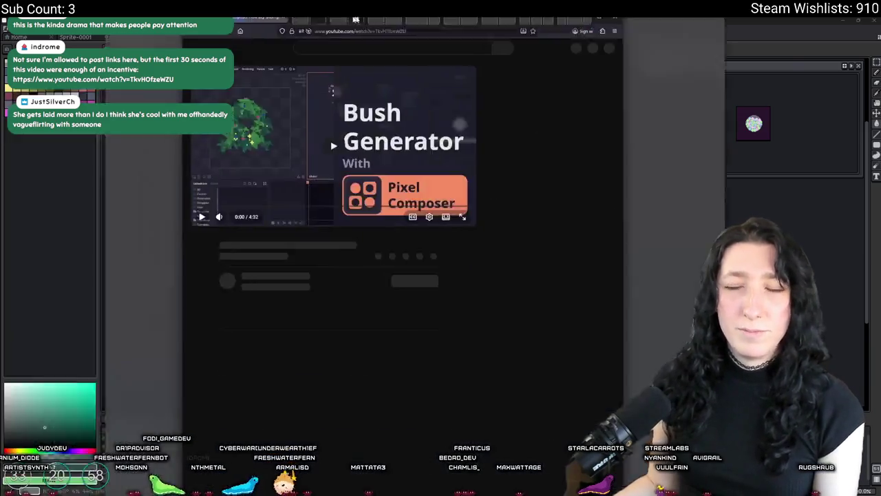
Watch the opening of the Pixel Composer bush generator tutorial on YouTube, ending paused.
{"action": "left_click", "coordinate": [322, 224]}
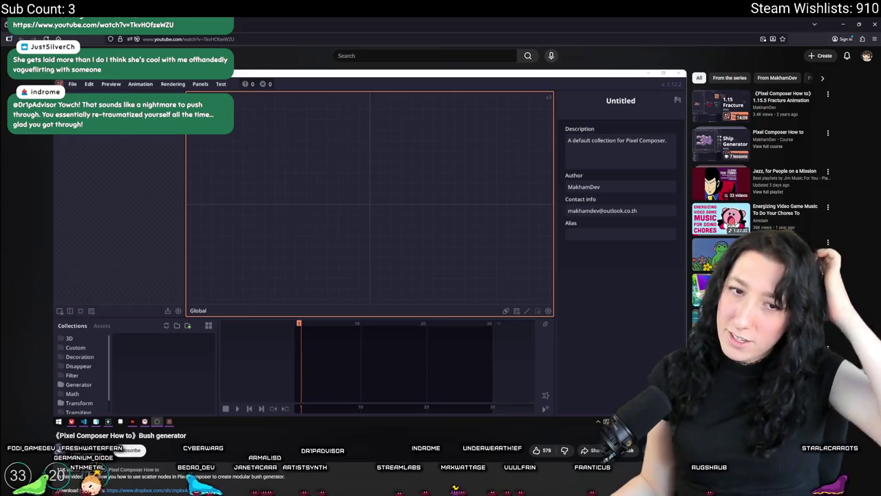
{"action": "left_click", "coordinate": [438, 261]}
{"action": "left_click_drag", "start_coordinate": [81, 405], "coordinate": [84, 405]}
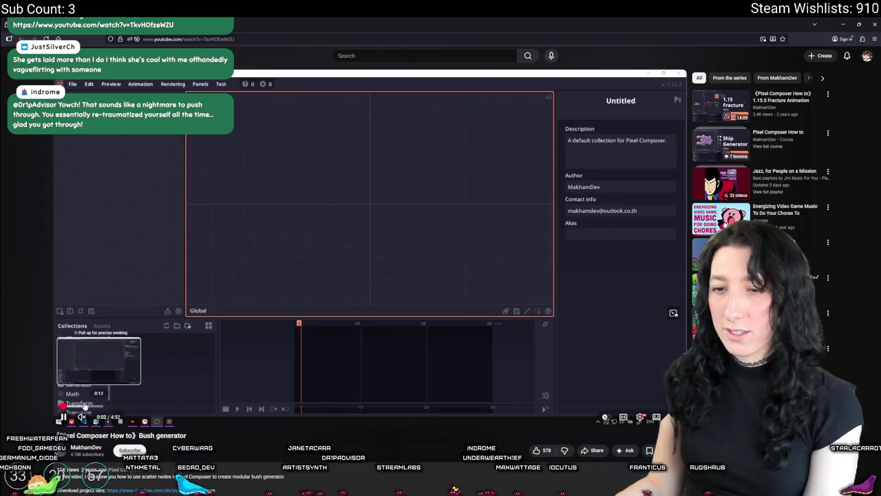
{"action": "left_click", "coordinate": [396, 315]}
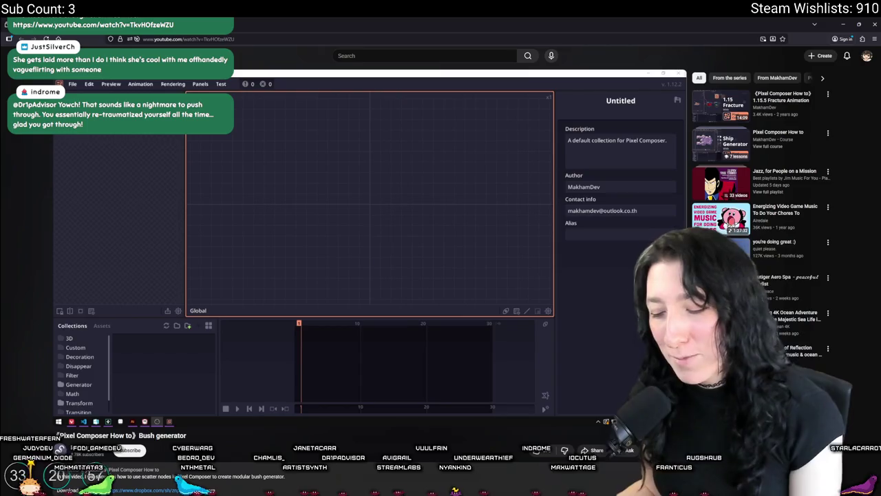
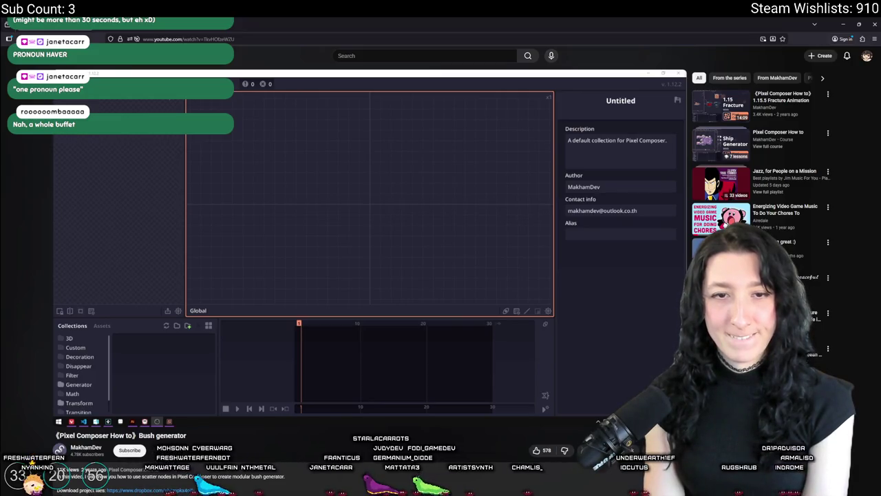
Resume the bush tutorial and skip past its Scatter, Canvas and Erode parts to about 2:20.
{"action": "left_click", "coordinate": [136, 245]}
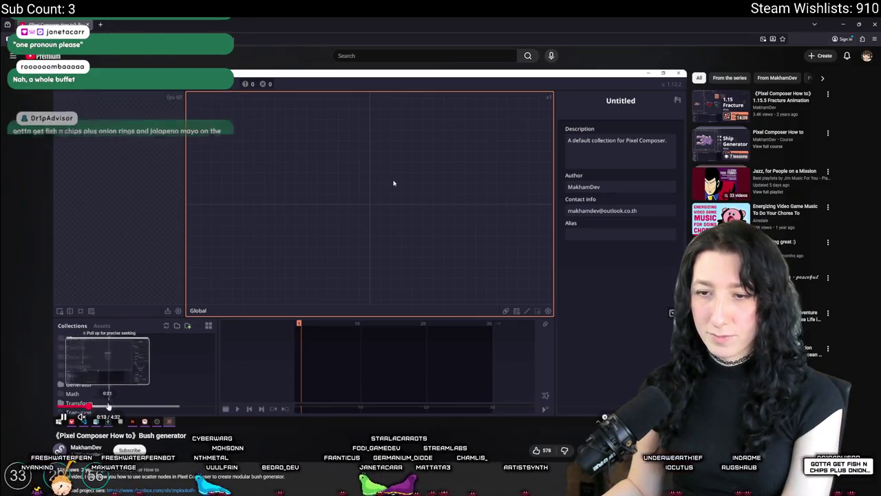
{"action": "left_click", "coordinate": [108, 406]}
{"action": "left_click", "coordinate": [148, 404]}
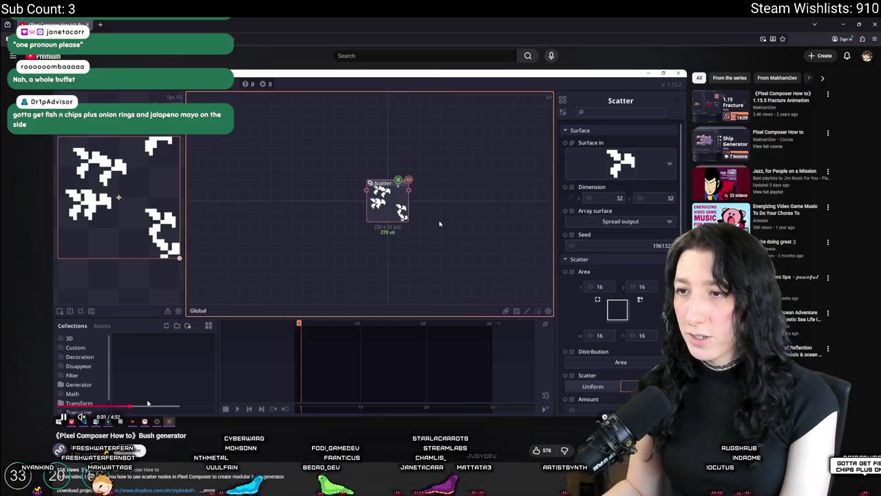
{"action": "left_click", "coordinate": [150, 406]}
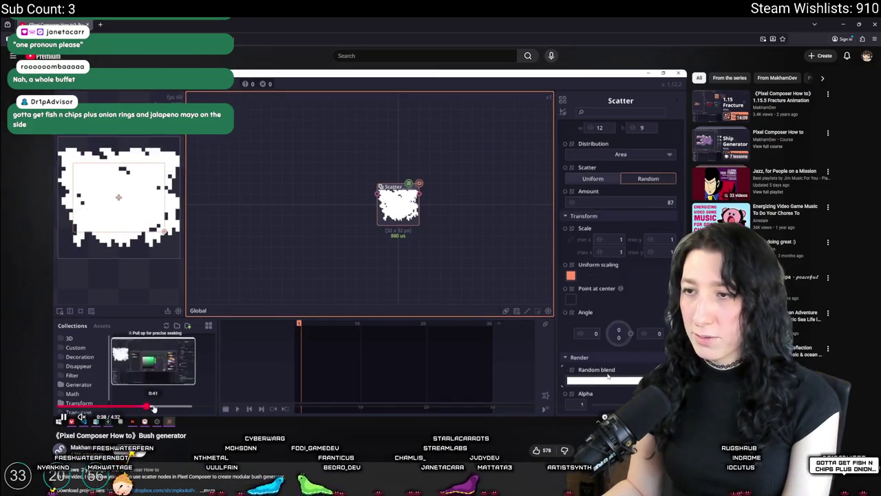
{"action": "left_click", "coordinate": [168, 407]}
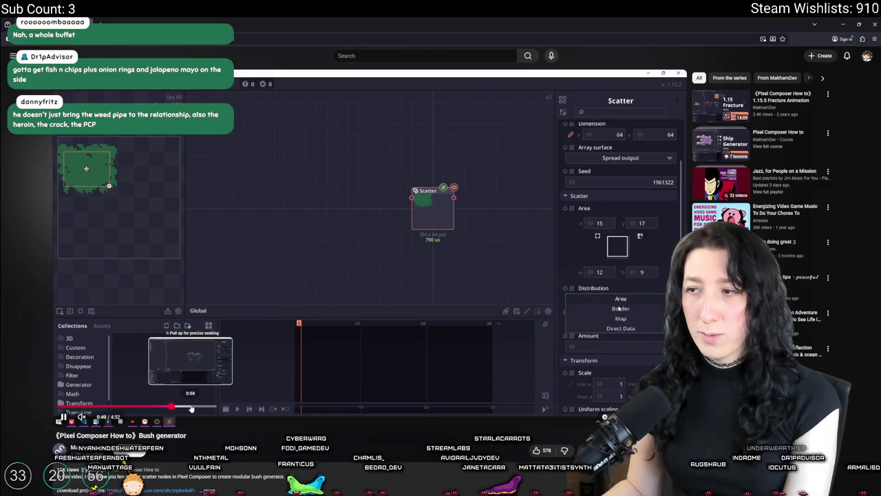
{"action": "left_click", "coordinate": [192, 407]}
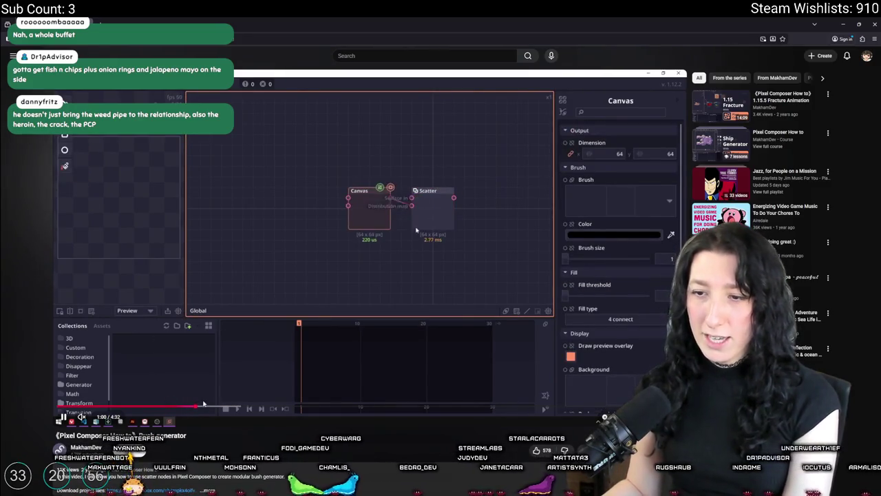
{"action": "left_click", "coordinate": [210, 408]}
{"action": "left_click", "coordinate": [246, 408]}
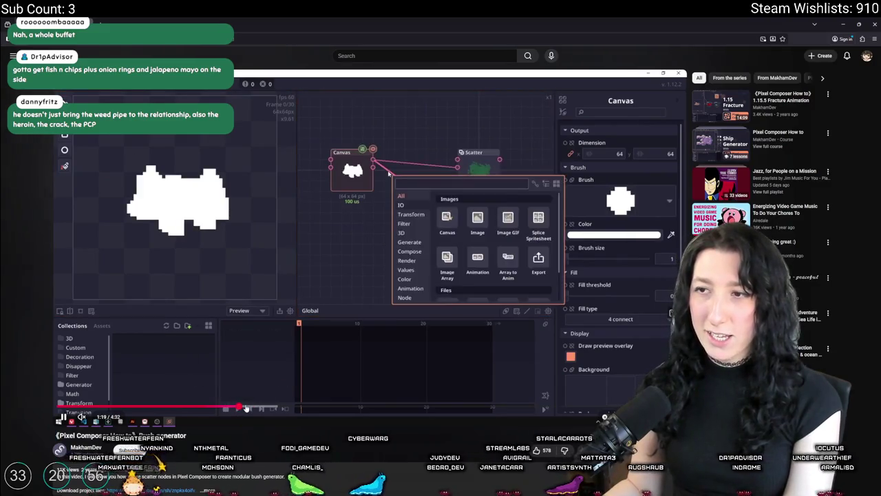
{"action": "left_click", "coordinate": [252, 409]}
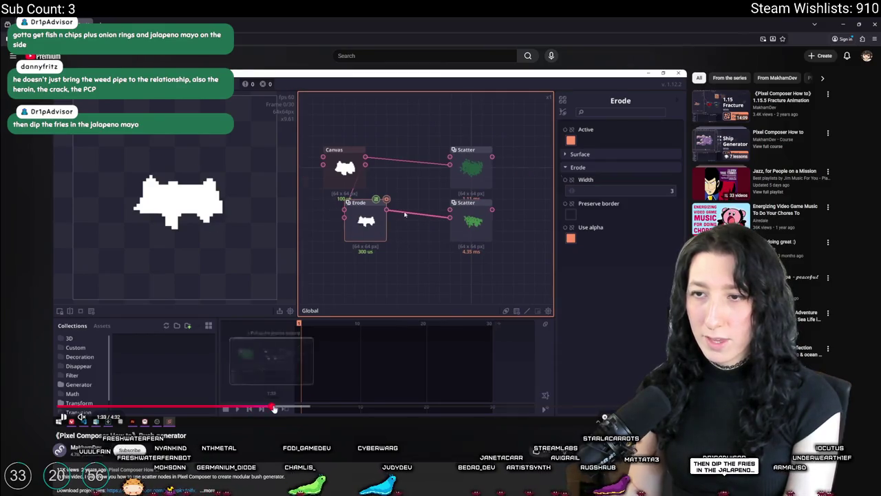
{"action": "left_click", "coordinate": [281, 408]}
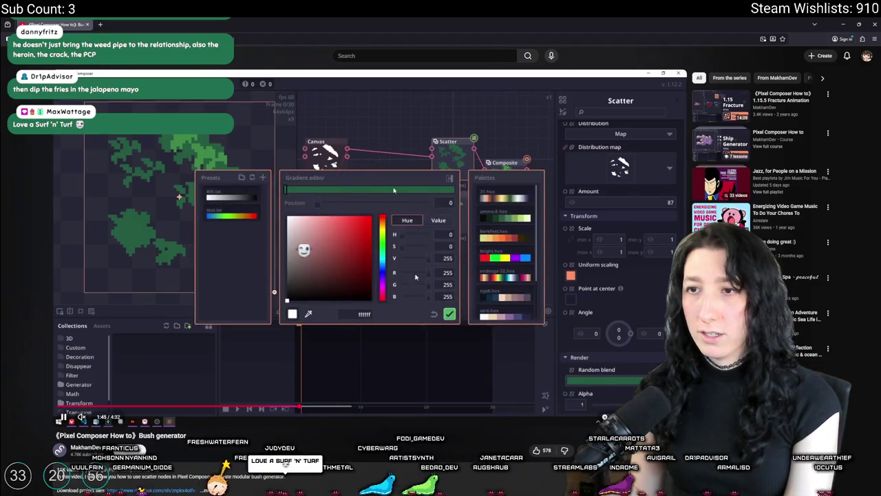
{"action": "left_click", "coordinate": [379, 406]}
Skip through the Line node and Range adjustment parts to the Scatter node settings.
{"action": "key", "text": "space"}
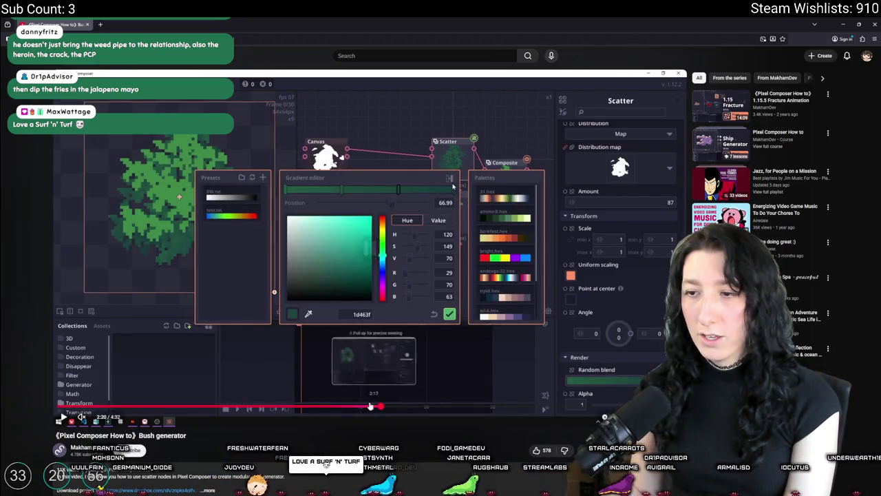
{"action": "left_click", "coordinate": [413, 406]}
{"action": "key", "text": "space"}
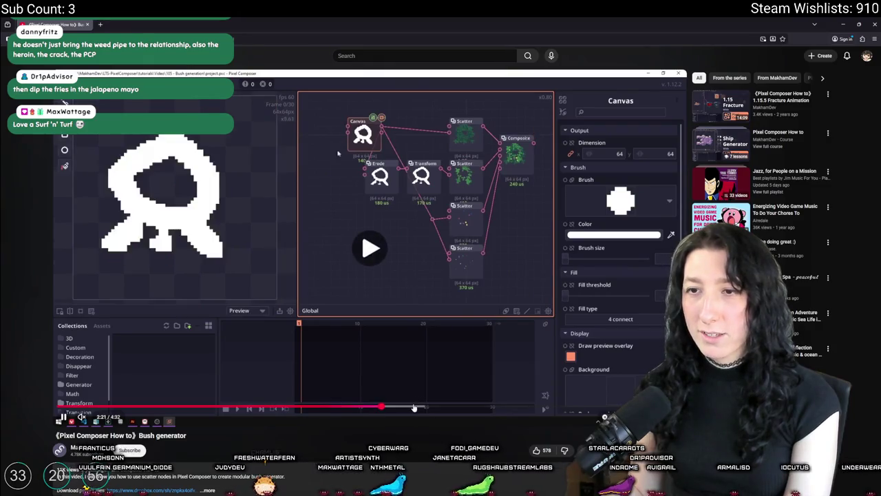
{"action": "left_click", "coordinate": [431, 408]}
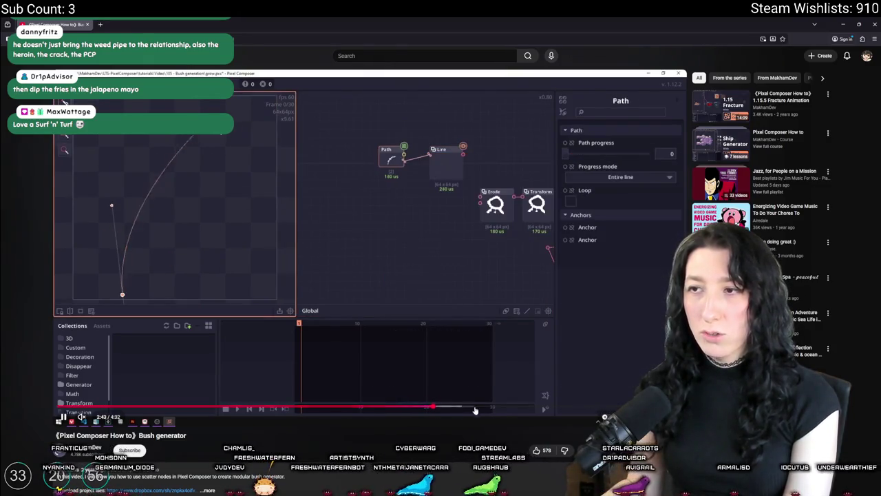
{"action": "left_click", "coordinate": [478, 408]}
{"action": "left_click", "coordinate": [515, 407]}
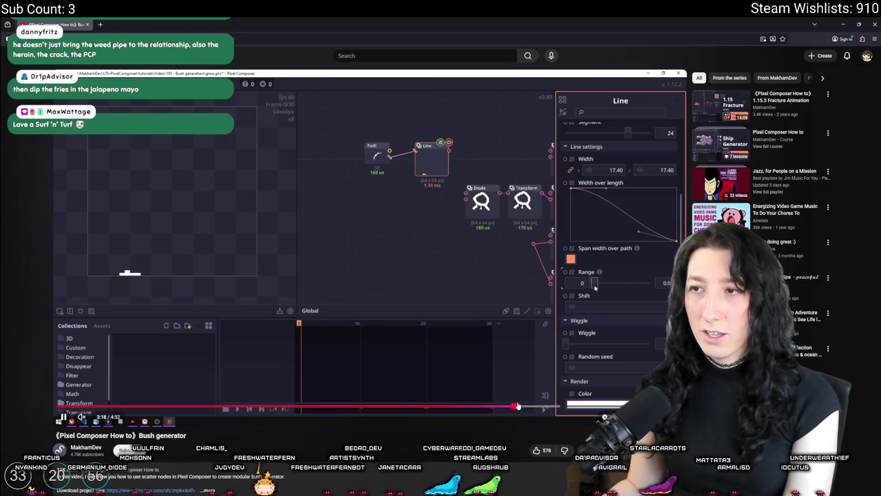
{"action": "left_click", "coordinate": [539, 406]}
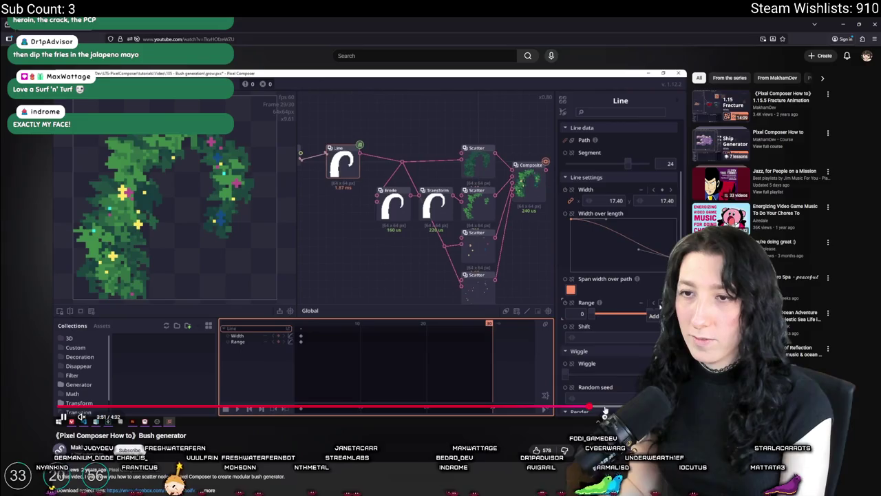
Pause and scrub near the end to the map-distributed Scatter with amount 112.
{"action": "key", "text": "space"}
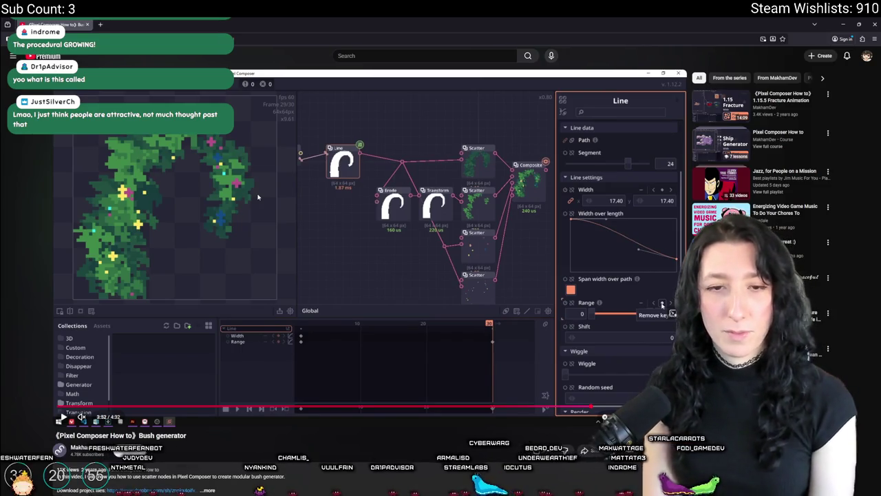
{"action": "mouse_move", "coordinate": [593, 406]}
{"action": "left_mouse_down"}
{"action": "mouse_move", "coordinate": [582, 407]}
{"action": "mouse_move", "coordinate": [626, 406]}
{"action": "left_mouse_up"}
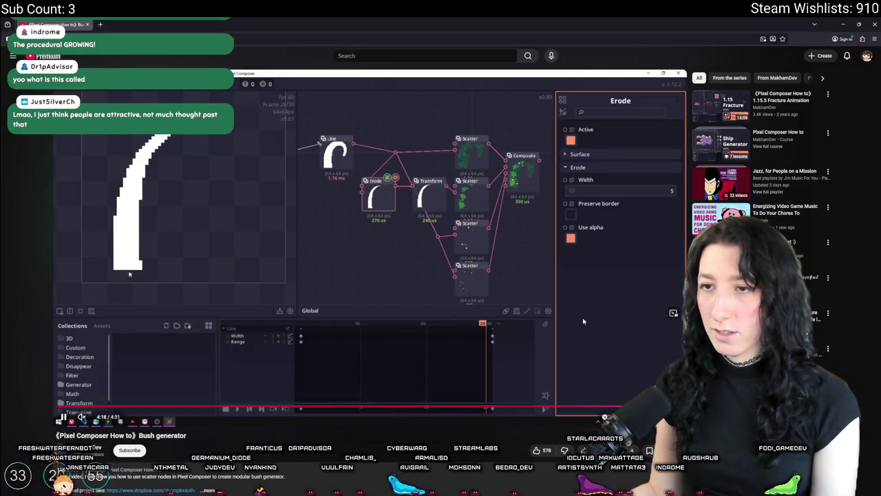
{"action": "key", "text": "space"}
{"action": "key", "text": "space"}
{"action": "key", "text": "space"}
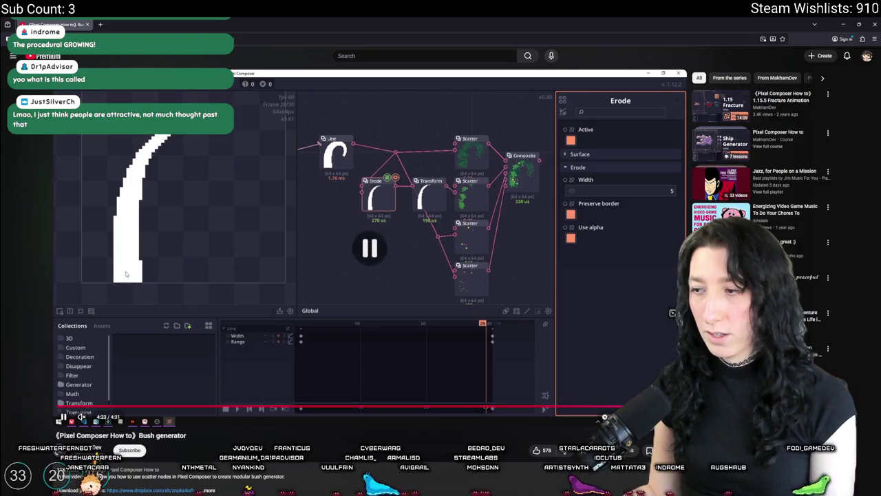
{"action": "left_click_drag", "start_coordinate": [626, 406], "coordinate": [627, 406]}
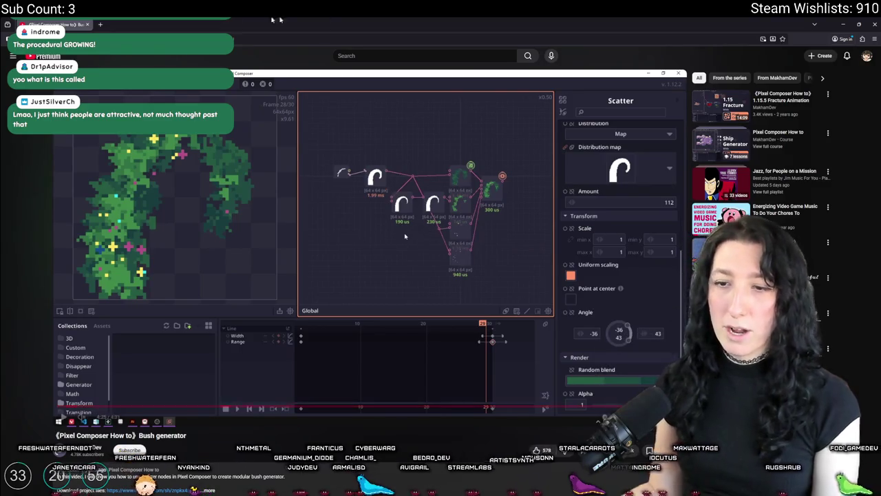
{"action": "scroll", "coordinate": [232, 319], "scroll_direction": "down", "scroll_amount": 3}
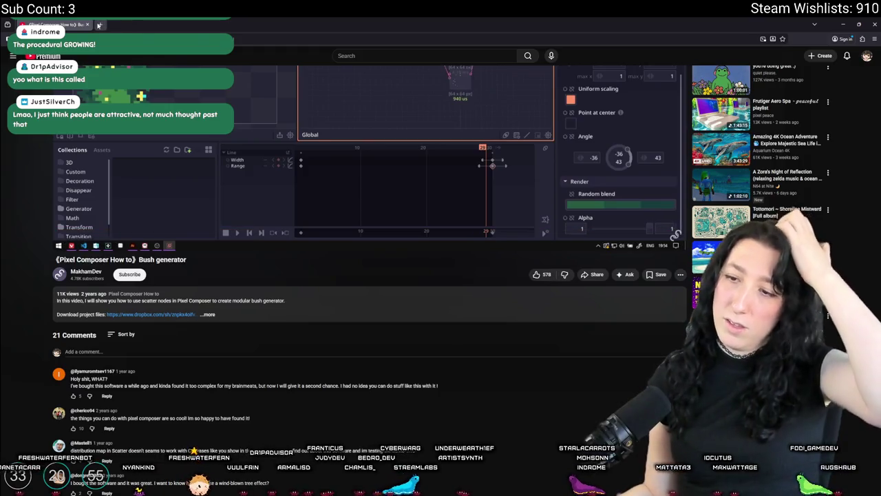
Switch from YouTube over to Sprite-0006 in Aseprite.
{"action": "key", "text": "alt+Tab"}
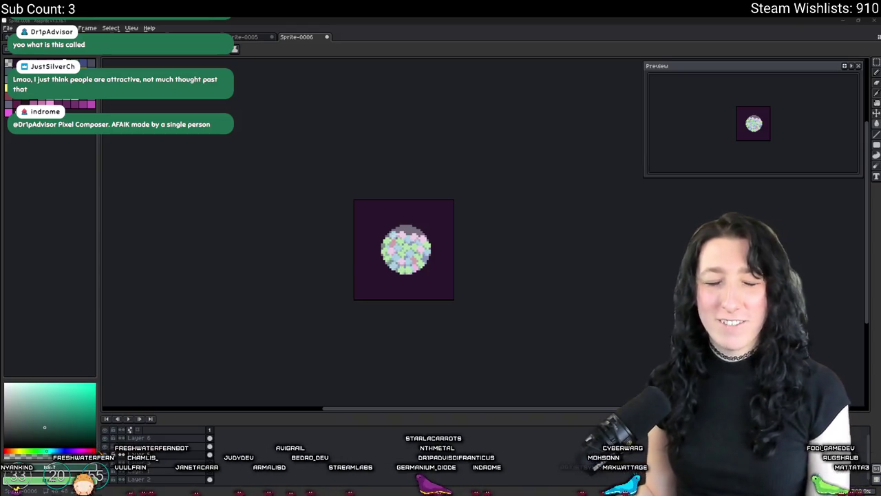
Pick dark red and pencil the base outline's lower-left and right edges.
{"action": "scroll", "coordinate": [360, 245], "scroll_direction": "up", "scroll_amount": 4}
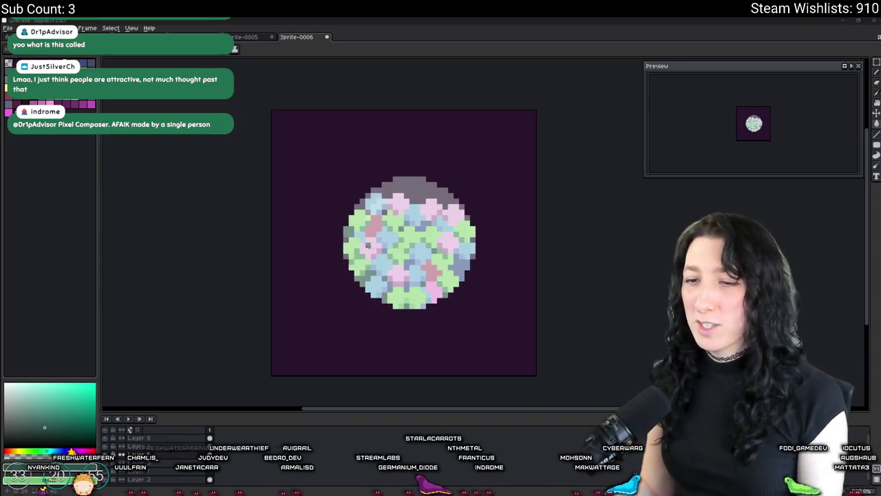
{"action": "scroll", "coordinate": [371, 245], "scroll_direction": "up", "scroll_amount": 3}
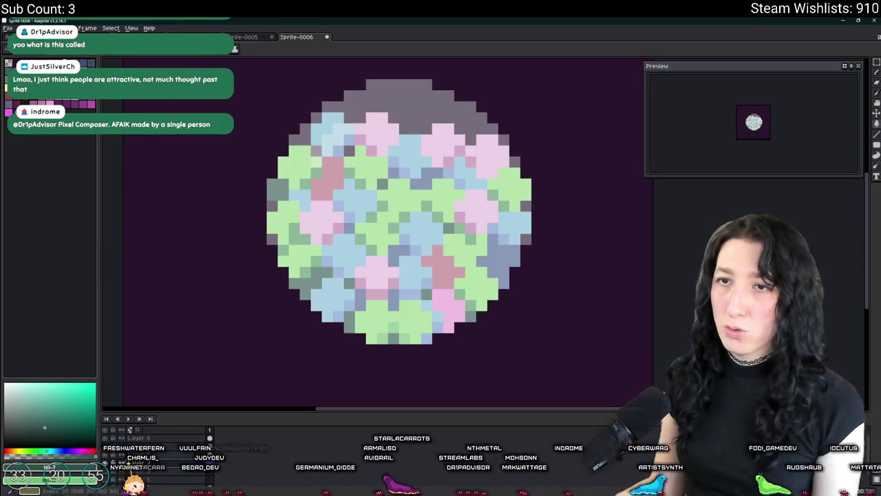
{"action": "left_click", "coordinate": [51, 103]}
{"action": "scroll", "coordinate": [275, 309], "scroll_direction": "up", "scroll_amount": 2}
{"action": "left_click_drag", "start_coordinate": [254, 249], "coordinate": [272, 303]}
{"action": "mouse_move", "coordinate": [689, 262]}
{"action": "left_mouse_down"}
{"action": "mouse_move", "coordinate": [672, 249]}
{"action": "mouse_move", "coordinate": [625, 252]}
{"action": "left_mouse_up"}
{"action": "left_click", "coordinate": [651, 224]}
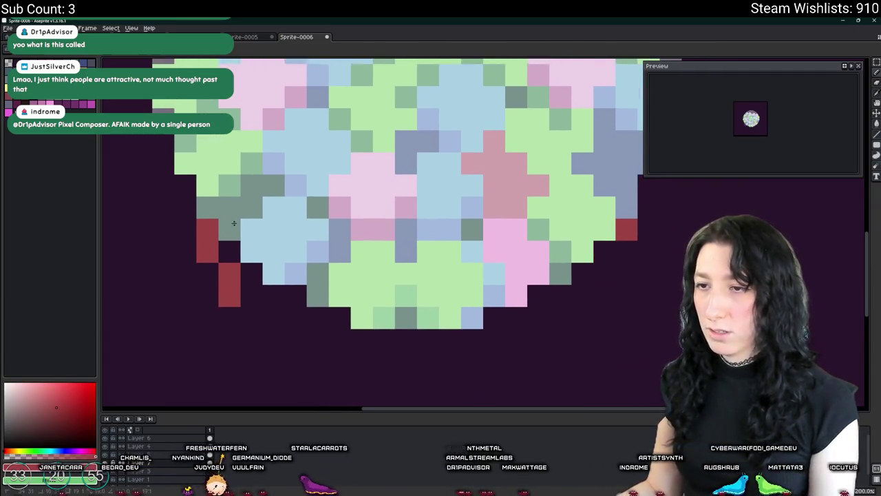
{"action": "left_click", "coordinate": [626, 252]}
{"action": "left_click", "coordinate": [608, 275]}
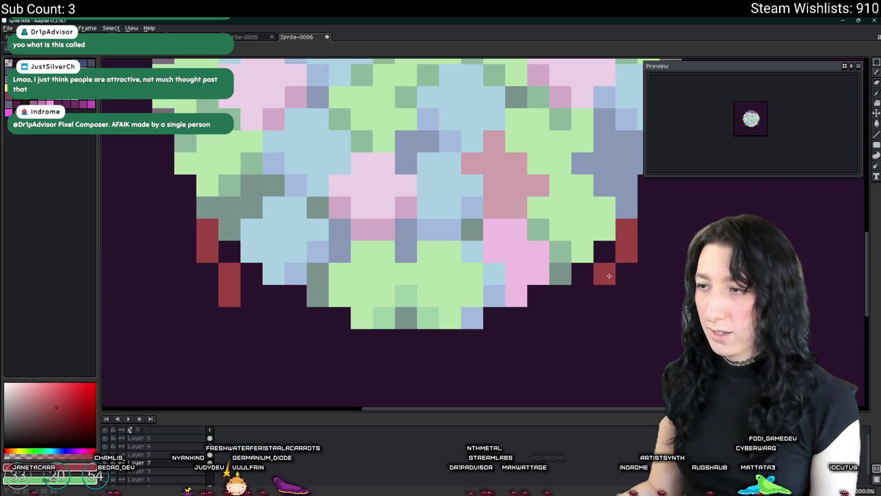
Draw the base's lower diagonals and the bottom line joining both sides.
{"action": "scroll", "coordinate": [590, 312], "scroll_direction": "down", "scroll_amount": 2}
{"action": "left_click_drag", "start_coordinate": [586, 314], "coordinate": [565, 336]}
{"action": "left_click", "coordinate": [475, 336]}
{"action": "left_click", "coordinate": [420, 314]}
{"action": "left_click", "coordinate": [432, 325]}
{"action": "left_click", "coordinate": [443, 336]}
{"action": "left_click_drag", "start_coordinate": [454, 336], "coordinate": [549, 338]}
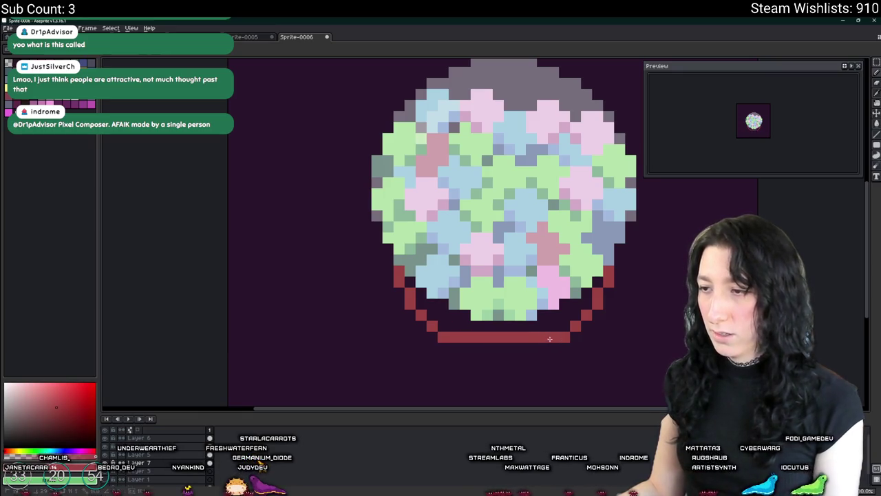
Undo a stray bucket fill and paint dark red along the inside of the bottom line.
{"action": "left_click", "coordinate": [582, 321]}
{"action": "key", "text": "ctrl+z"}
{"action": "left_click", "coordinate": [583, 299]}
{"action": "mouse_move", "coordinate": [582, 299]}
{"action": "left_mouse_down"}
{"action": "mouse_move", "coordinate": [528, 326]}
{"action": "mouse_move", "coordinate": [472, 329]}
{"action": "mouse_move", "coordinate": [421, 301]}
{"action": "mouse_move", "coordinate": [413, 283]}
{"action": "mouse_move", "coordinate": [454, 326]}
{"action": "left_mouse_up"}
Fill the base's lower-right part and flat bottom with dark red.
{"action": "mouse_move", "coordinate": [540, 326]}
{"action": "left_mouse_down"}
{"action": "mouse_move", "coordinate": [590, 304]}
{"action": "mouse_move", "coordinate": [525, 292]}
{"action": "left_mouse_up"}
{"action": "scroll", "coordinate": [598, 305], "scroll_direction": "down", "scroll_amount": 3}
{"action": "scroll", "coordinate": [525, 292], "scroll_direction": "up", "scroll_amount": 3}
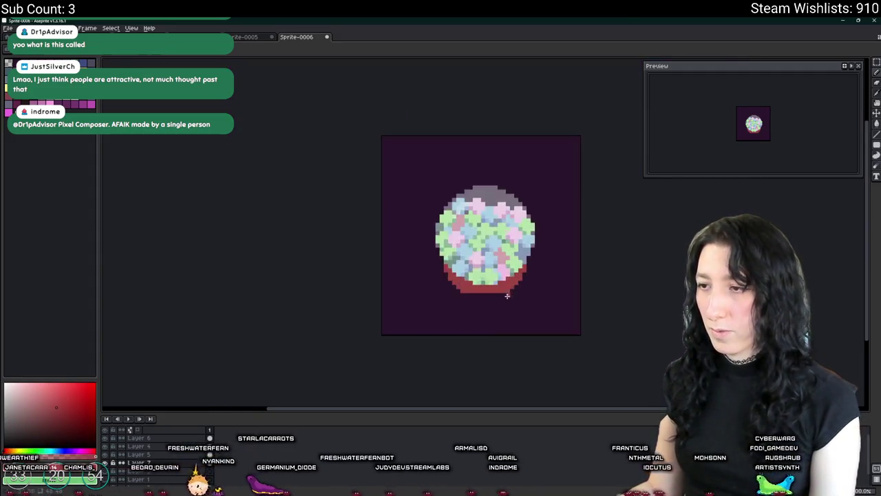
{"action": "left_click_drag", "start_coordinate": [452, 296], "coordinate": [540, 296]}
Paint a darker red row along the base's bottom edge.
{"action": "scroll", "coordinate": [523, 297], "scroll_direction": "down", "scroll_amount": 4}
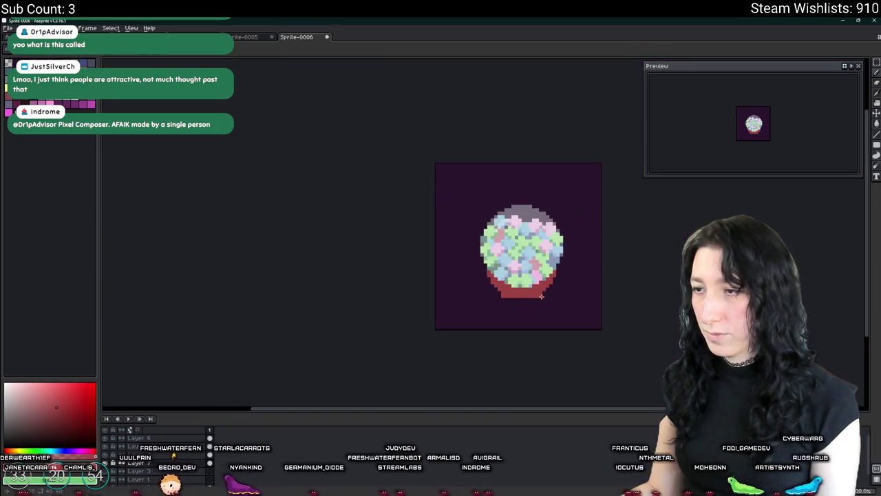
{"action": "scroll", "coordinate": [466, 299], "scroll_direction": "up", "scroll_amount": 1}
{"action": "scroll", "coordinate": [466, 299], "scroll_direction": "up", "scroll_amount": 4}
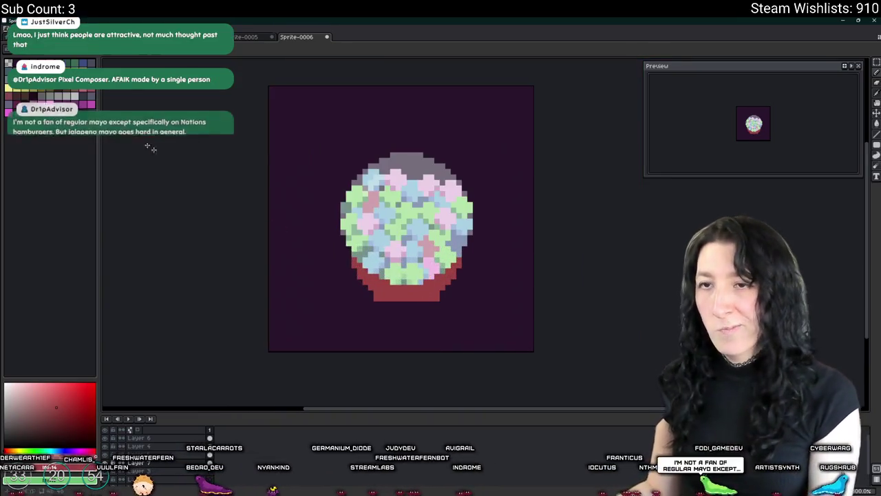
{"action": "scroll", "coordinate": [374, 277], "scroll_direction": "up", "scroll_amount": 2}
{"action": "left_click_drag", "start_coordinate": [374, 277], "coordinate": [497, 277]}
{"action": "scroll", "coordinate": [505, 277], "scroll_direction": "down", "scroll_amount": 3}
{"action": "scroll", "coordinate": [476, 275], "scroll_direction": "down", "scroll_amount": 1}
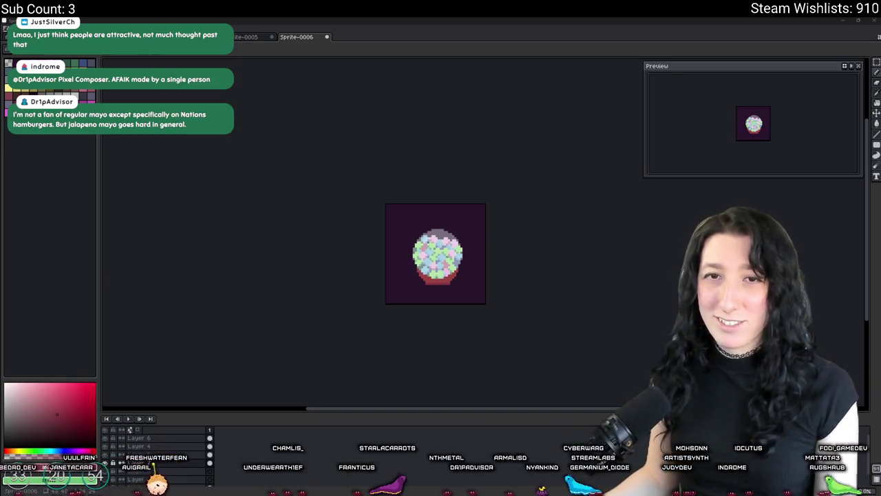
{"action": "scroll", "coordinate": [461, 264], "scroll_direction": "up", "scroll_amount": 1}
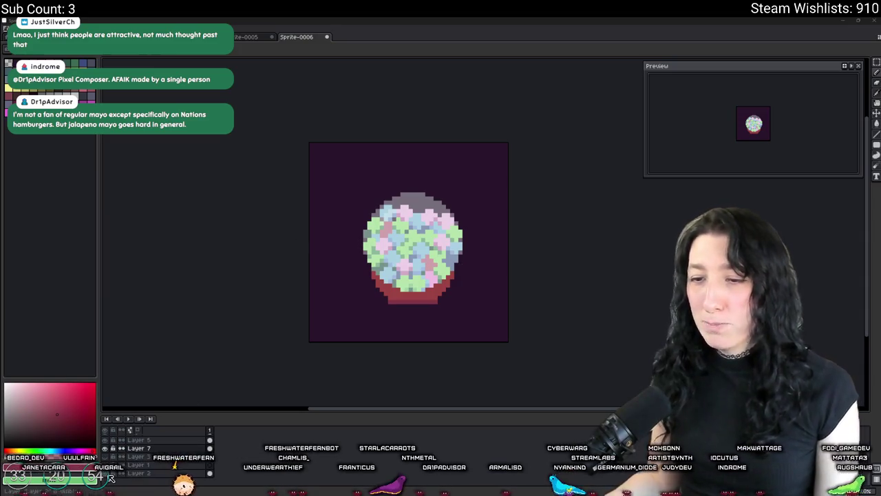
Hide the dark background layer and flatten all layers into one.
{"action": "left_click", "coordinate": [108, 474]}
{"action": "scroll", "coordinate": [310, 307], "scroll_direction": "up", "scroll_amount": 1}
{"action": "left_click_drag", "start_coordinate": [330, 289], "coordinate": [232, 359]}
{"action": "scroll", "coordinate": [232, 360], "scroll_direction": "down", "scroll_amount": 1}
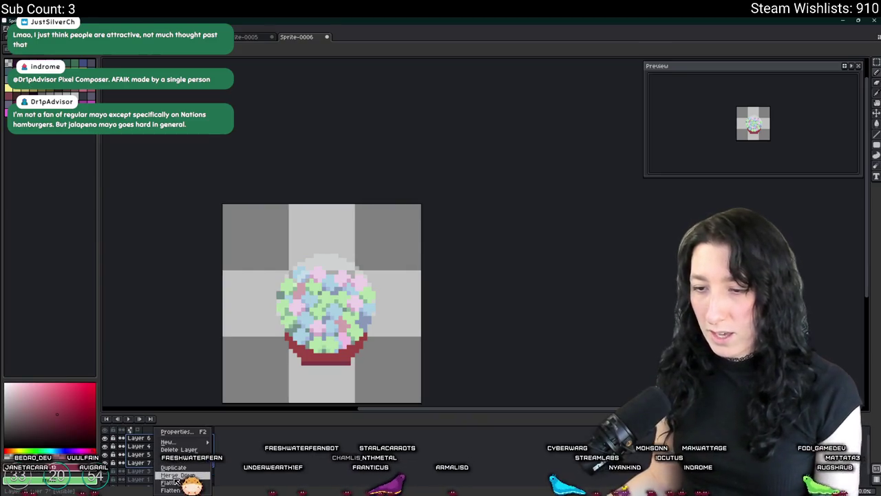
{"action": "left_click", "coordinate": [177, 481]}
Marquee-select a rectangle around the sprite, dismissing the replace colour options.
{"action": "scroll", "coordinate": [243, 301], "scroll_direction": "up", "scroll_amount": 1}
{"action": "key", "text": "m"}
{"action": "scroll", "coordinate": [248, 227], "scroll_direction": "down", "scroll_amount": 1}
{"action": "mouse_move", "coordinate": [248, 224]}
{"action": "left_mouse_down"}
{"action": "mouse_move", "coordinate": [390, 360]}
{"action": "mouse_move", "coordinate": [404, 358]}
{"action": "left_mouse_up"}
{"action": "scroll", "coordinate": [289, 274], "scroll_direction": "up", "scroll_amount": 1}
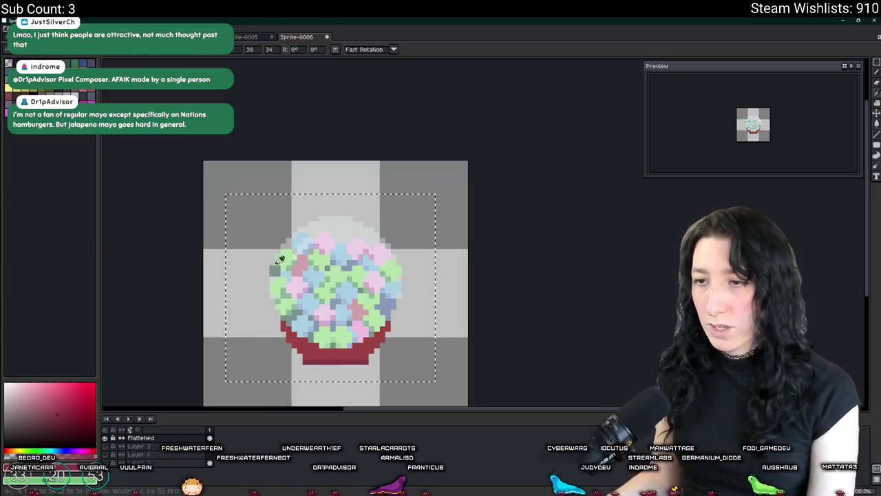
{"action": "scroll", "coordinate": [274, 269], "scroll_direction": "up", "scroll_amount": 1}
{"action": "key", "text": "ctrl+r"}
{"action": "key", "text": "Escape"}
Eyedrop a colour from the sprite's left edge and pan around the small sprite.
{"action": "scroll", "coordinate": [275, 268], "scroll_direction": "up", "scroll_amount": 1}
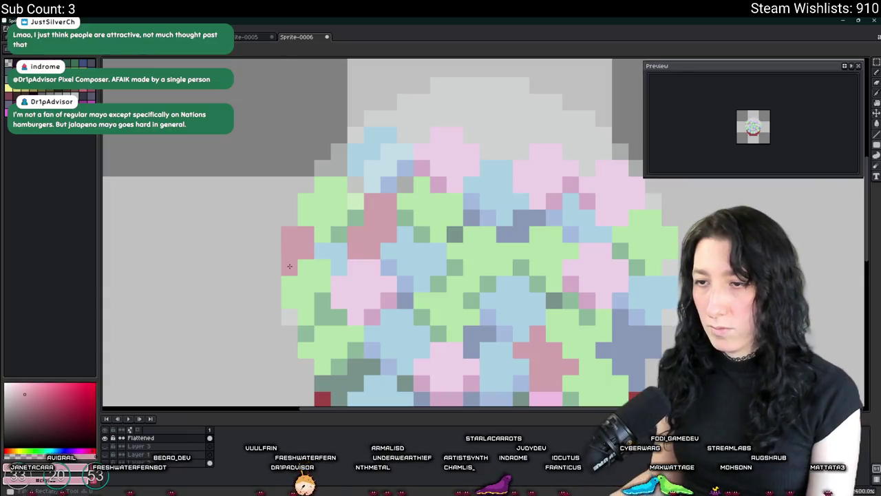
{"action": "key", "text": "i"}
{"action": "left_click", "coordinate": [293, 262]}
{"action": "scroll", "coordinate": [302, 254], "scroll_direction": "down", "scroll_amount": 2}
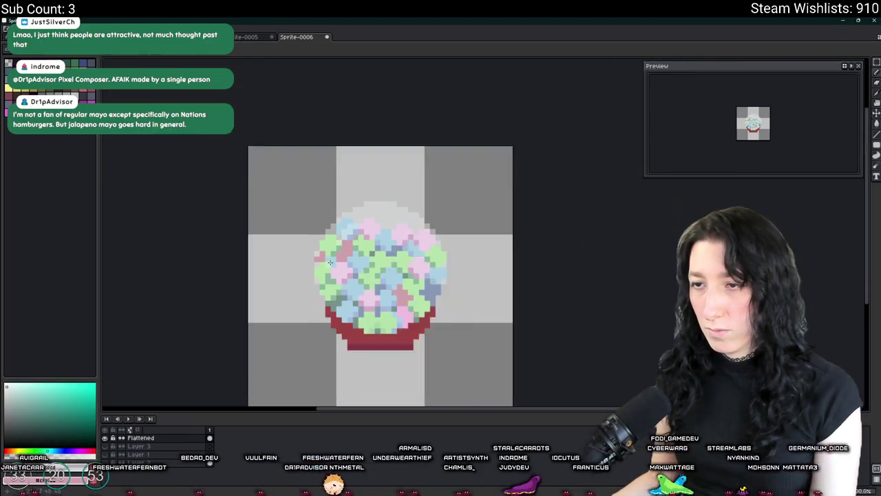
{"action": "scroll", "coordinate": [322, 264], "scroll_direction": "up", "scroll_amount": 2}
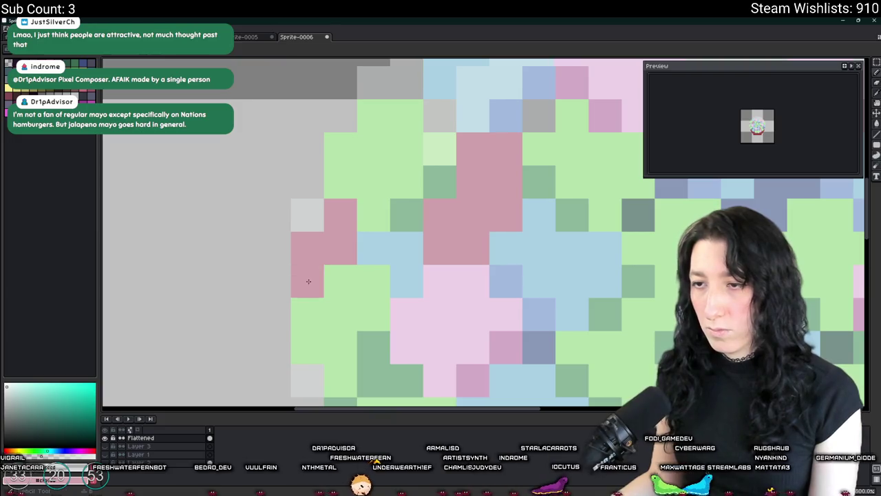
{"action": "scroll", "coordinate": [392, 303], "scroll_direction": "down", "scroll_amount": 2}
{"action": "scroll", "coordinate": [392, 304], "scroll_direction": "down", "scroll_amount": 4}
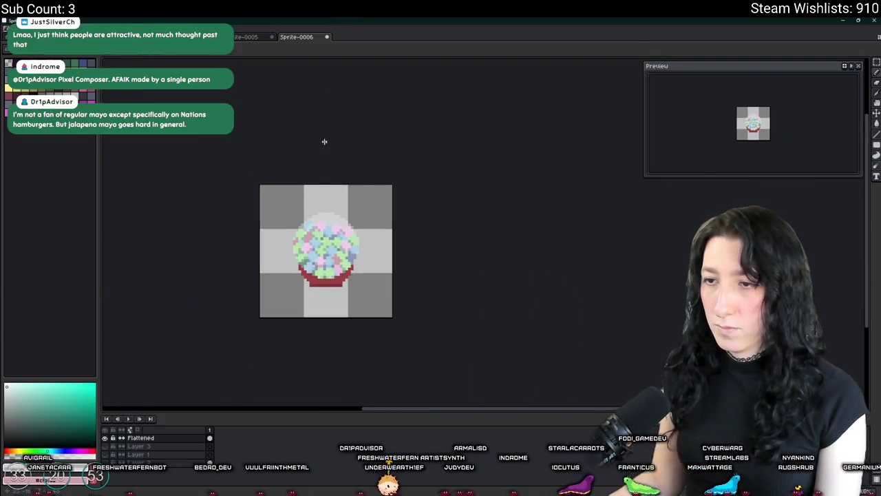
{"action": "left_click_drag", "start_coordinate": [287, 295], "coordinate": [323, 271]}
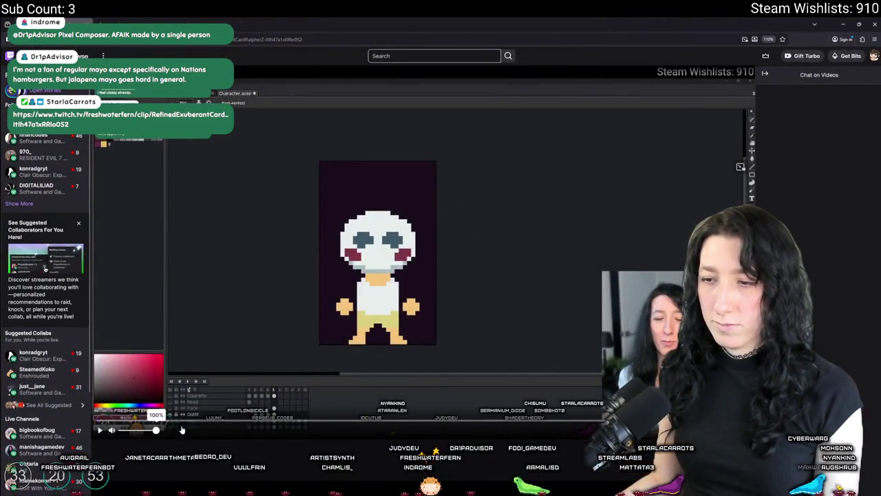
Play the shared Twitch pixel-art clip, then pause it.
{"action": "left_click", "coordinate": [145, 376]}
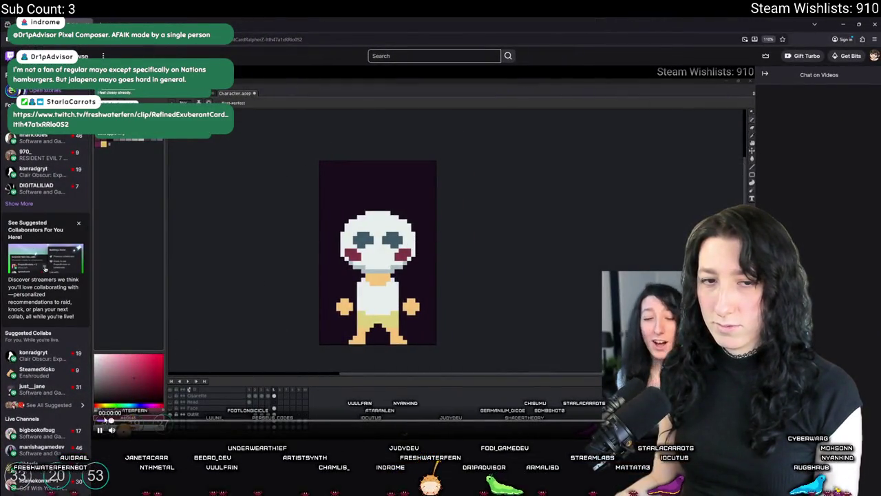
{"action": "scroll", "coordinate": [145, 376], "scroll_direction": "down", "scroll_amount": 3}
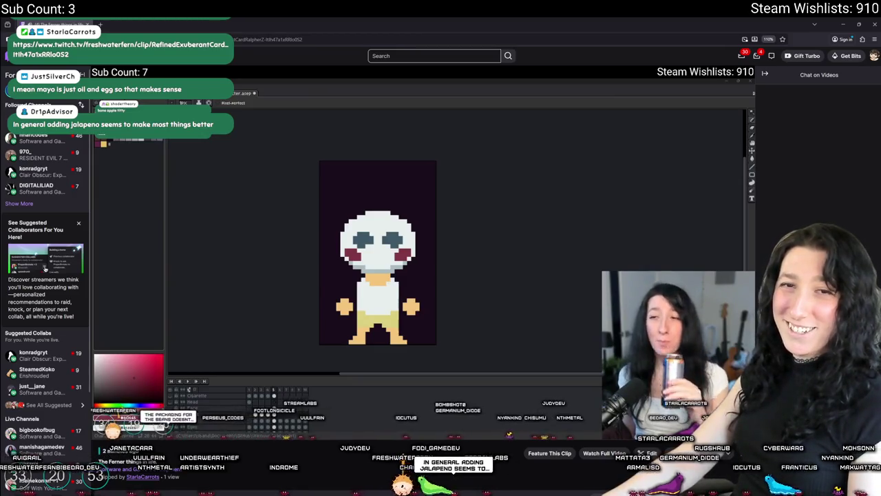
{"action": "mouse_move", "coordinate": [255, 290]}
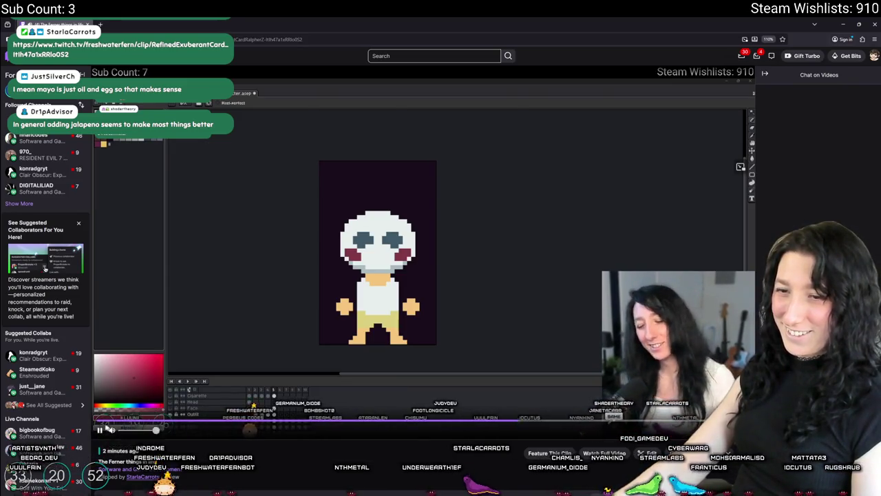
{"action": "left_click", "coordinate": [98, 430]}
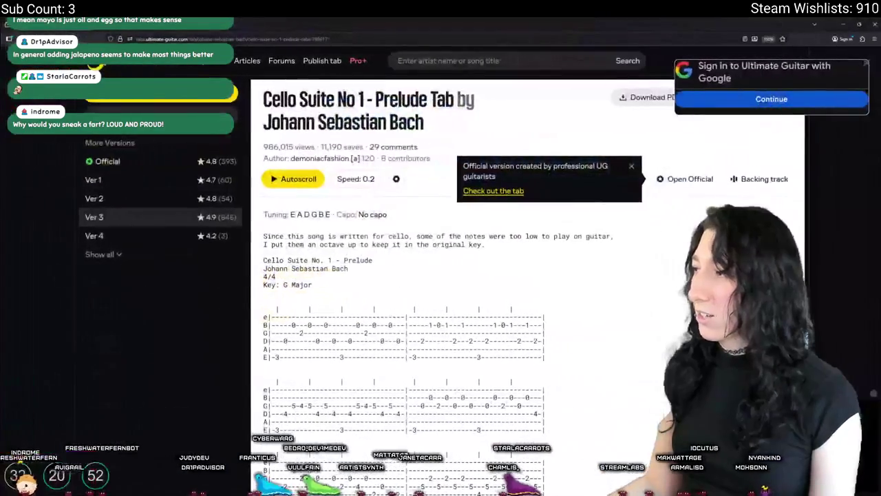
Scroll through the Cello Suite No 1 - Prelude tab.
{"action": "scroll", "coordinate": [582, 254], "scroll_direction": "down", "scroll_amount": 5}
{"action": "scroll", "coordinate": [582, 253], "scroll_direction": "up", "scroll_amount": 5}
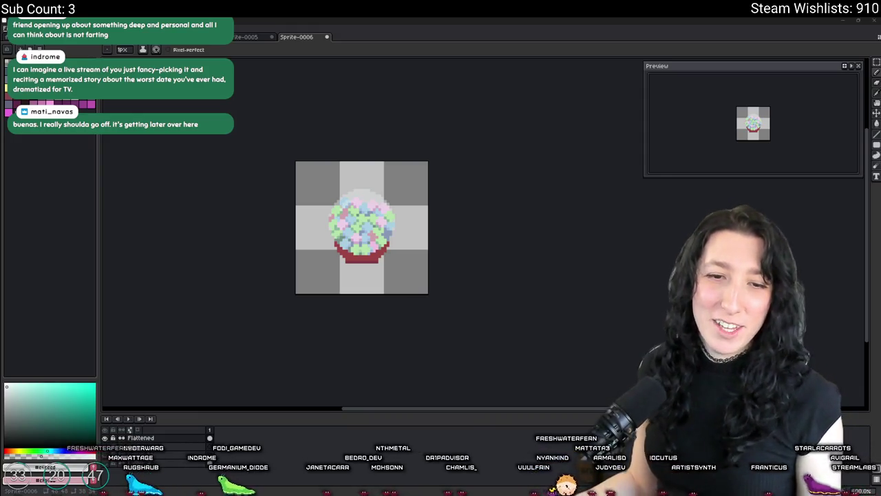
Eyedrop the bowl's red, briefly opening and cancelling a save.
{"action": "scroll", "coordinate": [371, 273], "scroll_direction": "up", "scroll_amount": 6}
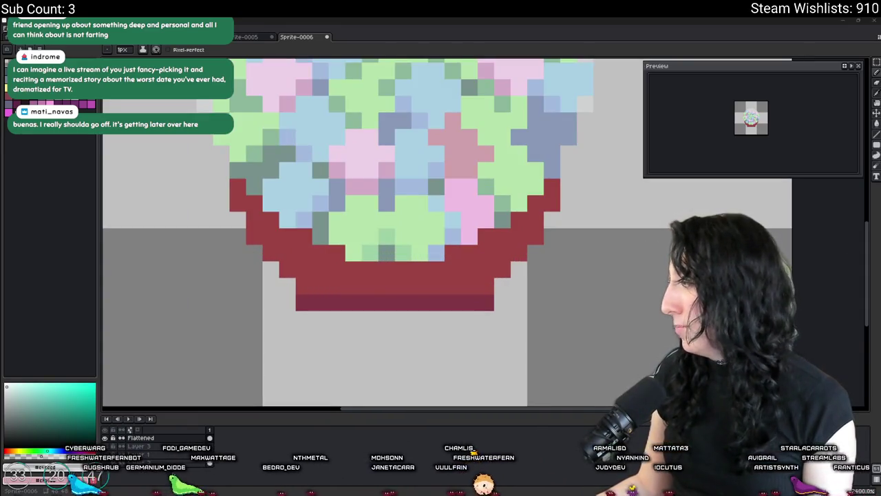
{"action": "scroll", "coordinate": [296, 283], "scroll_direction": "up", "scroll_amount": 3}
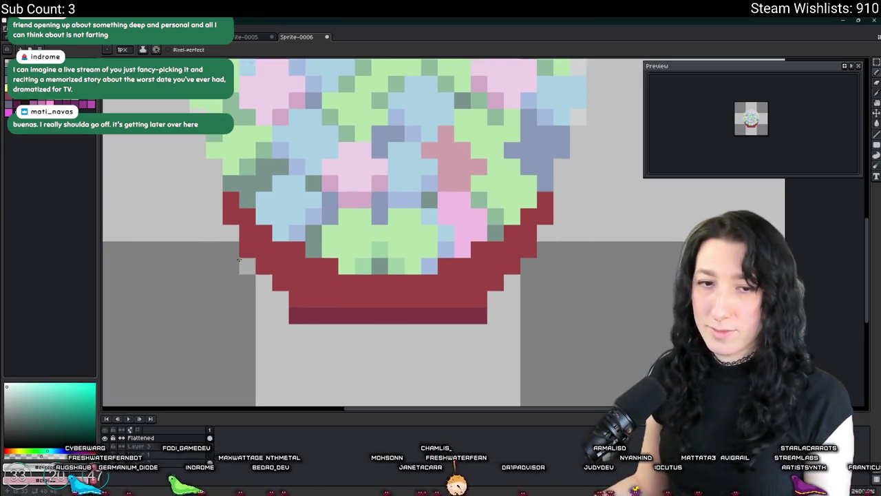
{"action": "key", "text": "i"}
{"action": "left_click", "coordinate": [346, 280]}
{"action": "scroll", "coordinate": [297, 259], "scroll_direction": "right", "scroll_amount": 3}
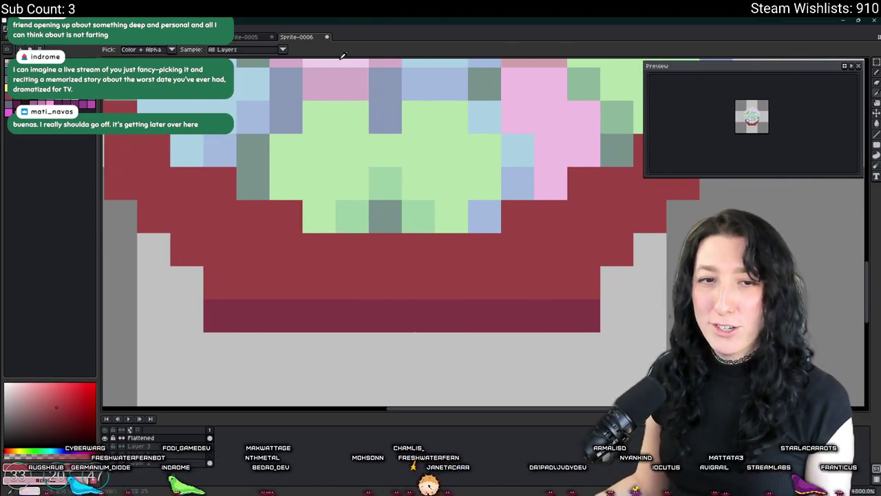
{"action": "key", "text": "ctrl+s"}
{"action": "key", "text": "Escape"}
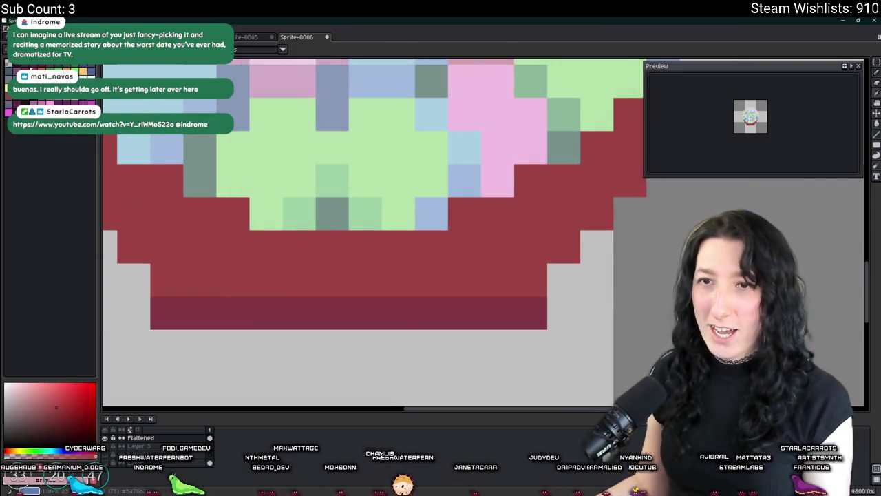
{"action": "scroll", "coordinate": [296, 279], "scroll_direction": "down", "scroll_amount": 5}
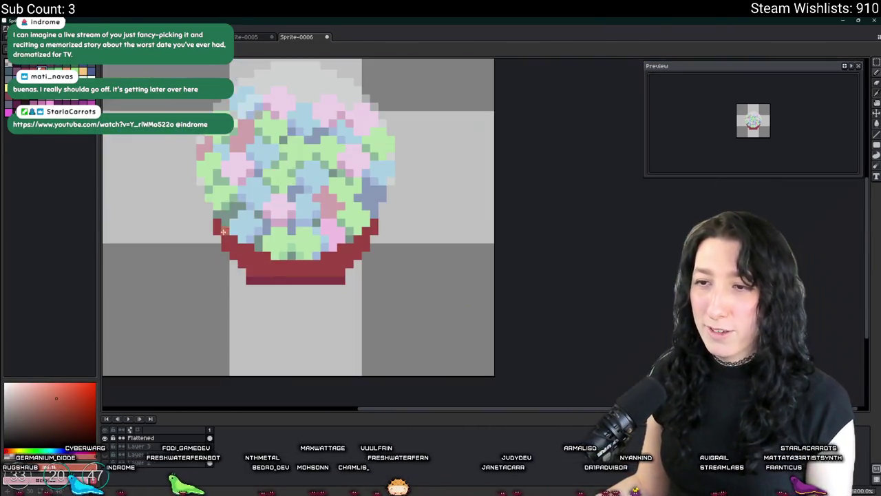
{"action": "scroll", "coordinate": [274, 270], "scroll_direction": "up", "scroll_amount": 3}
Paint orange-red highlight steps along the bowl's left and right rim.
{"action": "mouse_move", "coordinate": [207, 209]}
{"action": "left_mouse_down"}
{"action": "mouse_move", "coordinate": [362, 317]}
{"action": "mouse_move", "coordinate": [450, 317]}
{"action": "mouse_move", "coordinate": [538, 268]}
{"action": "mouse_move", "coordinate": [559, 273]}
{"action": "mouse_move", "coordinate": [625, 207]}
{"action": "left_mouse_up"}
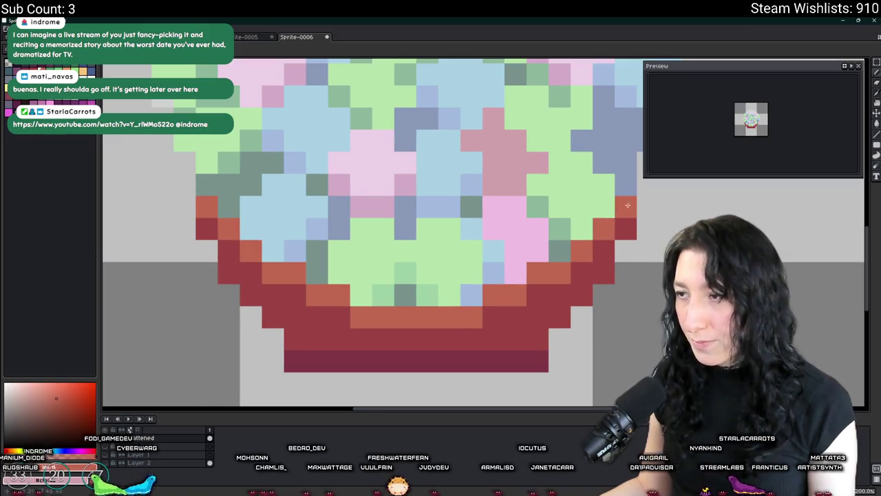
{"action": "left_click_drag", "start_coordinate": [578, 256], "coordinate": [509, 331]}
{"action": "scroll", "coordinate": [509, 331], "scroll_direction": "down", "scroll_amount": 2}
{"action": "scroll", "coordinate": [509, 331], "scroll_direction": "up", "scroll_amount": 1}
{"action": "left_click", "coordinate": [200, 280]}
{"action": "left_click", "coordinate": [199, 264]}
Extend the bowl's lower-left rim with dark red pixels.
{"action": "scroll", "coordinate": [203, 265], "scroll_direction": "down", "scroll_amount": 5}
{"action": "scroll", "coordinate": [224, 308], "scroll_direction": "up", "scroll_amount": 2}
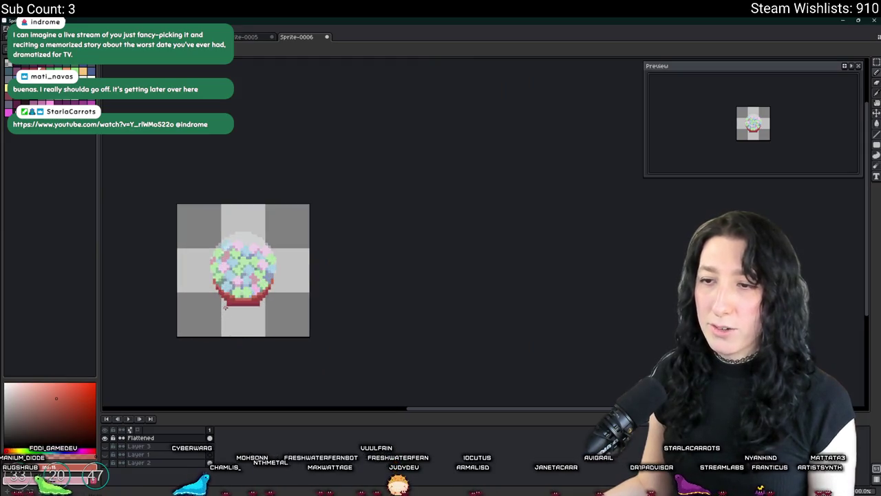
{"action": "scroll", "coordinate": [202, 290], "scroll_direction": "down", "scroll_amount": 1}
{"action": "scroll", "coordinate": [258, 269], "scroll_direction": "up", "scroll_amount": 2}
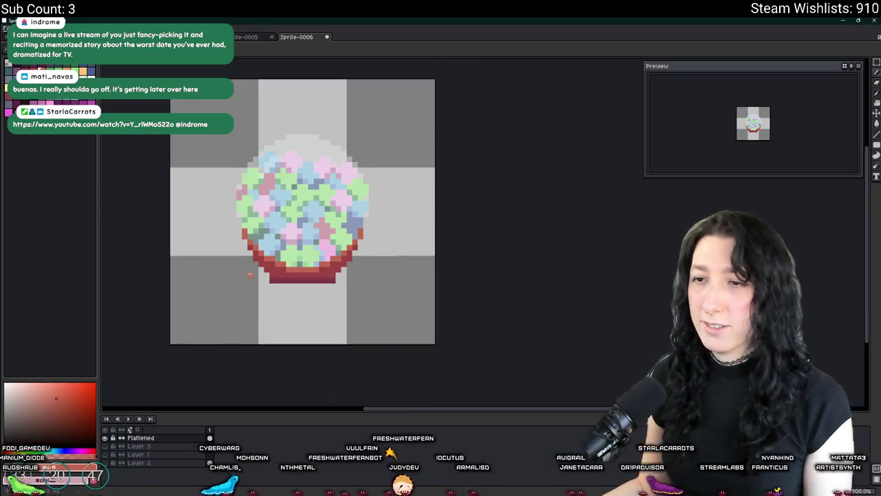
{"action": "scroll", "coordinate": [275, 261], "scroll_direction": "up", "scroll_amount": 1}
{"action": "left_click_drag", "start_coordinate": [246, 260], "coordinate": [253, 273]}
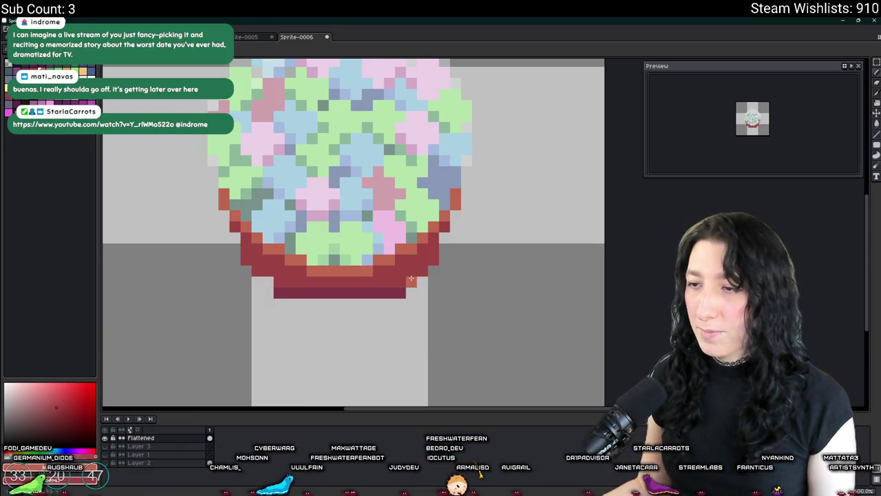
{"action": "scroll", "coordinate": [279, 285], "scroll_direction": "down", "scroll_amount": 3}
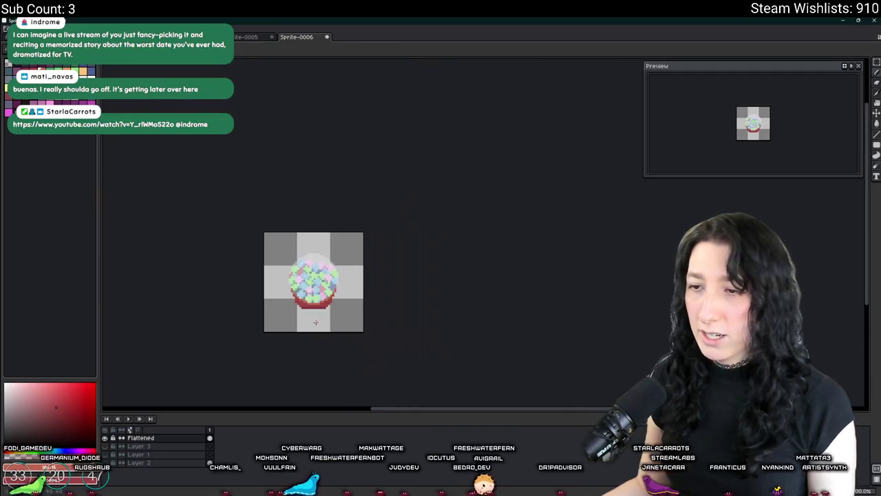
Pan across the sprite to review the rim and bring up the Export File dialog.
{"action": "left_click_drag", "start_coordinate": [315, 322], "coordinate": [307, 312]}
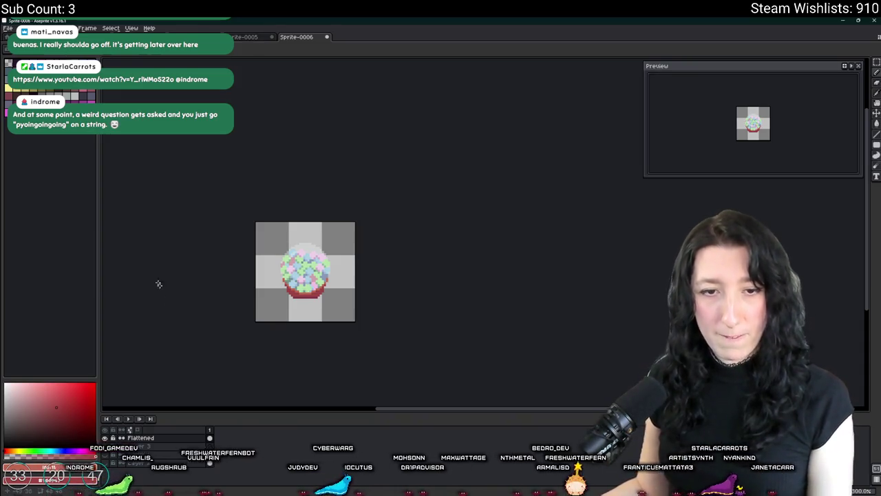
{"action": "left_click_drag", "start_coordinate": [246, 337], "coordinate": [237, 302]}
{"action": "scroll", "coordinate": [252, 236], "scroll_direction": "up", "scroll_amount": 1}
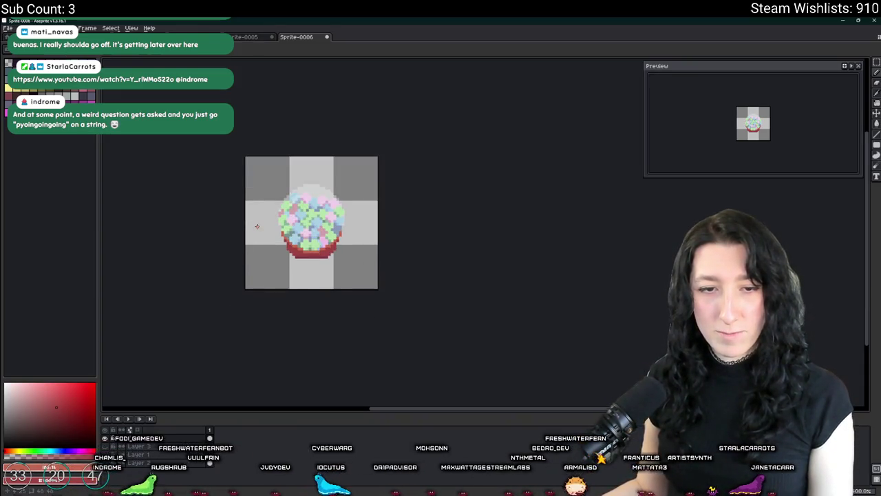
{"action": "left_click_drag", "start_coordinate": [248, 173], "coordinate": [350, 218]}
{"action": "scroll", "coordinate": [324, 233], "scroll_direction": "up", "scroll_amount": 1}
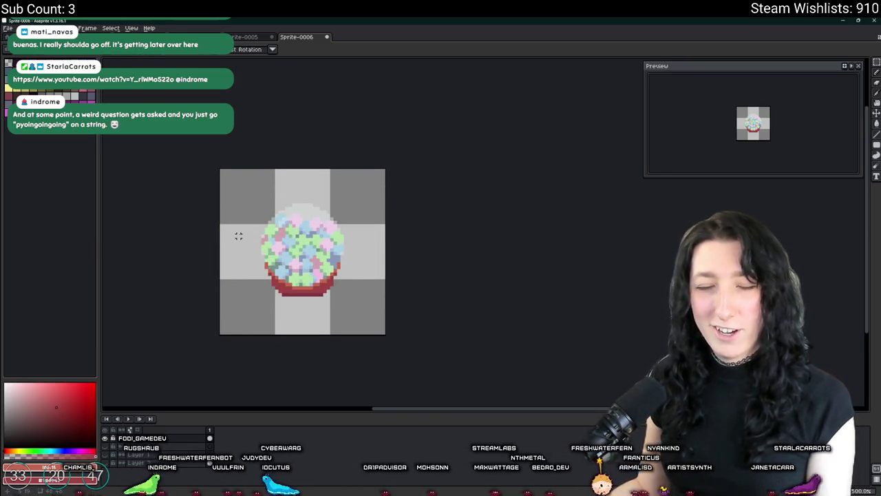
{"action": "scroll", "coordinate": [212, 220], "scroll_direction": "up", "scroll_amount": 2}
{"action": "scroll", "coordinate": [233, 209], "scroll_direction": "down", "scroll_amount": 1}
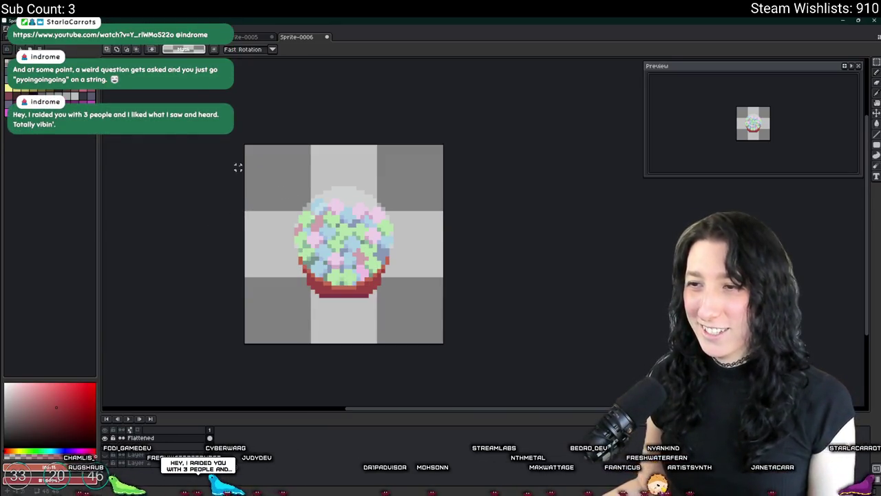
{"action": "key", "text": "ctrl+alt+shift+s"}
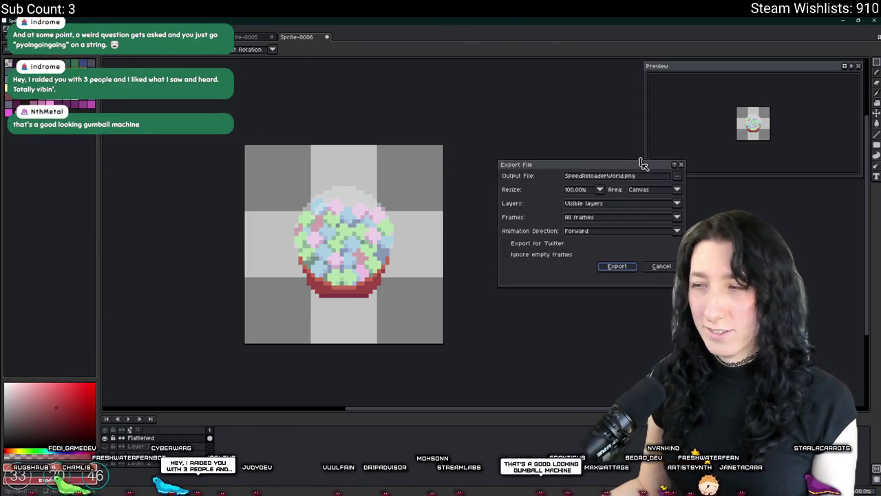
Export the gumball sprite as AmmoDrum.png.
{"action": "left_click", "coordinate": [677, 176]}
{"action": "key", "text": "Return"}
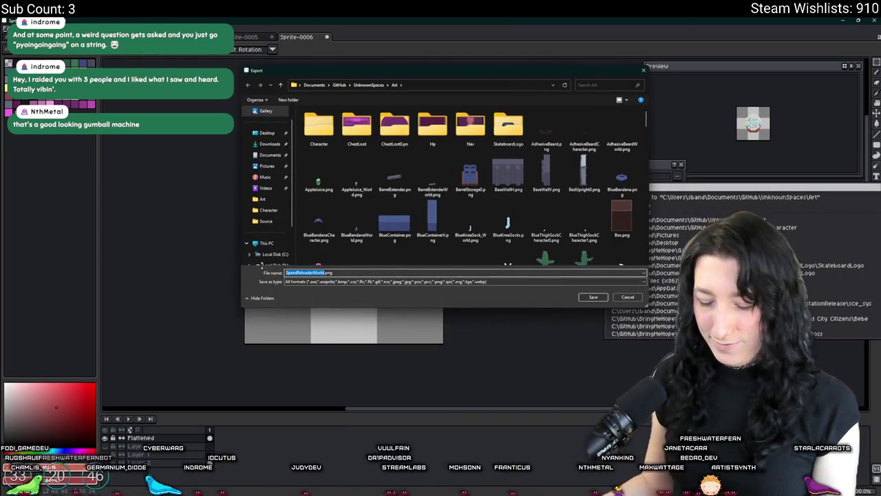
{"action": "type", "text": "Drum"}
{"action": "key", "text": "Home"}
{"action": "type", "text": "Ammo"}
{"action": "key", "text": "Return"}
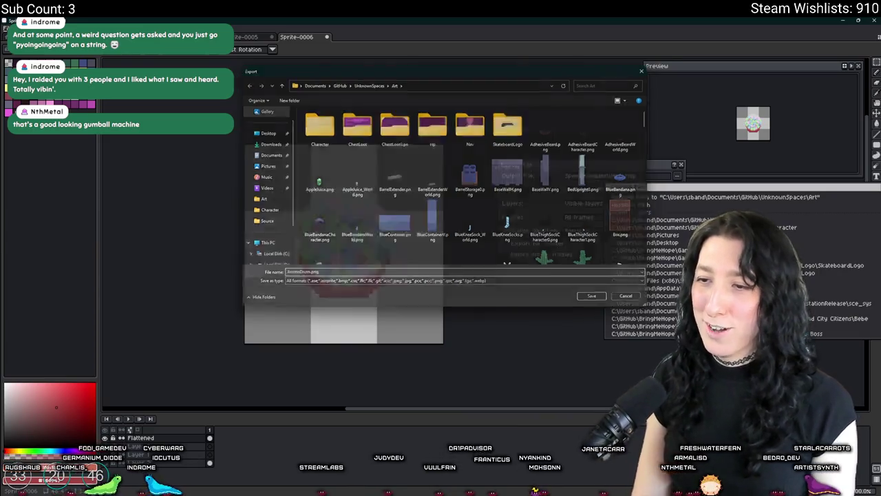
{"action": "left_click", "coordinate": [607, 273]}
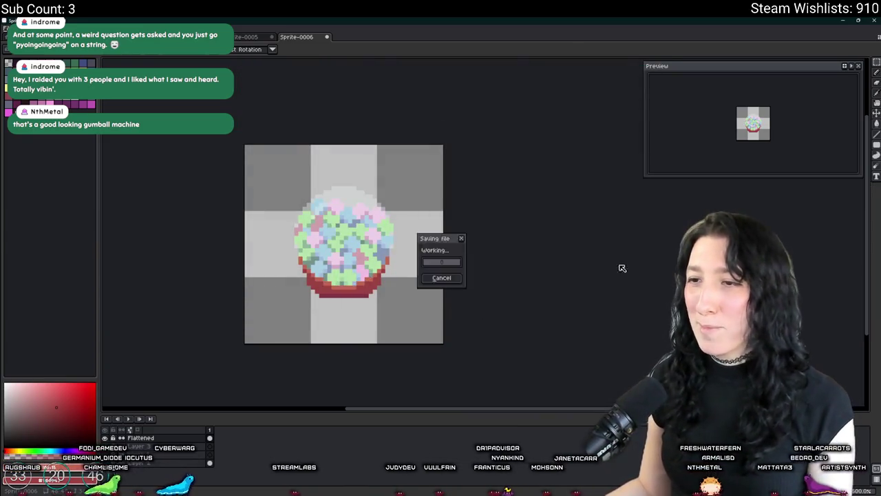
Resize the sprite to width 27 via Sprite Size.
{"action": "scroll", "coordinate": [354, 258], "scroll_direction": "up", "scroll_amount": 1}
{"action": "scroll", "coordinate": [355, 258], "scroll_direction": "down", "scroll_amount": 2}
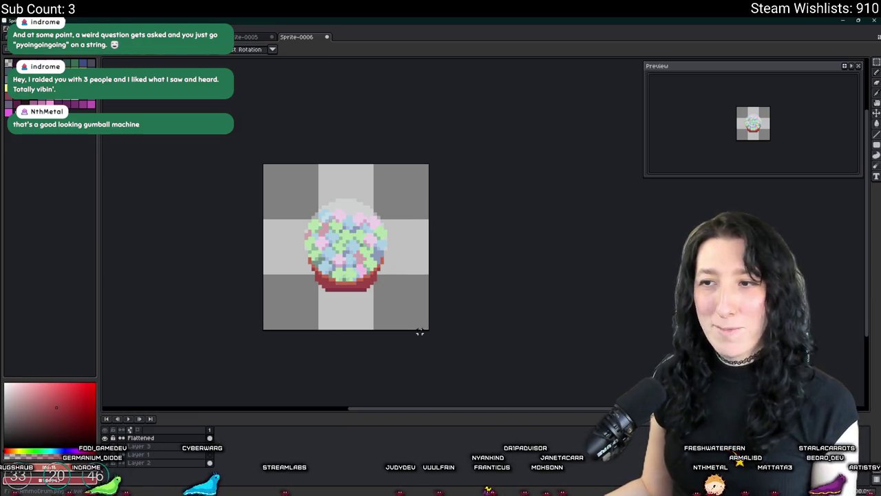
{"action": "scroll", "coordinate": [379, 312], "scroll_direction": "up", "scroll_amount": 1}
{"action": "scroll", "coordinate": [372, 305], "scroll_direction": "down", "scroll_amount": 1}
{"action": "key", "text": "ctrl+shift+x"}
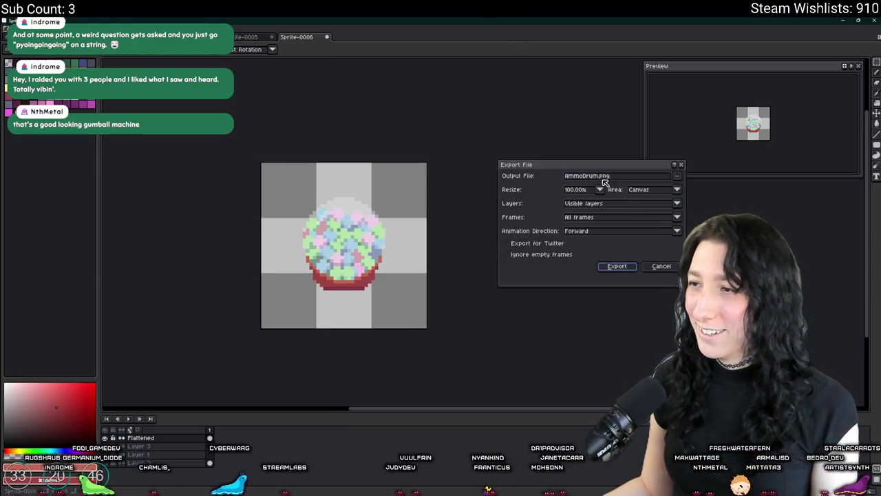
{"action": "key", "text": "Escape"}
{"action": "left_click", "coordinate": [40, 28]}
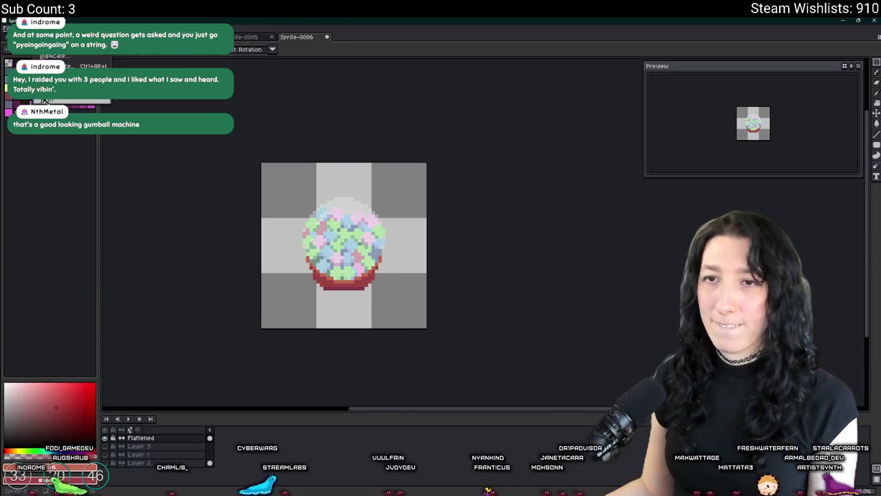
{"action": "left_click", "coordinate": [62, 66]}
{"action": "type", "text": "27"}
{"action": "key", "text": "Return"}
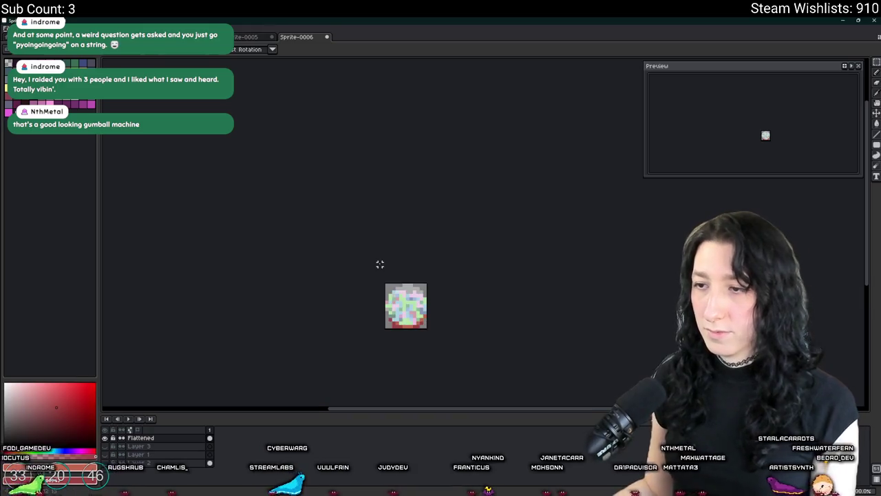
Export the 27-pixel copy, then undo the resize to restore full size.
{"action": "key", "text": "ctrl+alt+shift+s"}
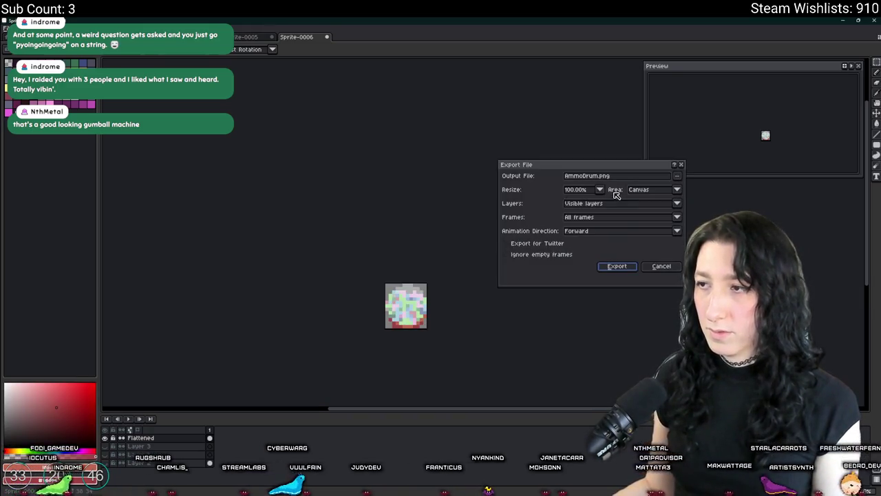
{"action": "left_click", "coordinate": [600, 175]}
{"action": "key", "text": "Return"}
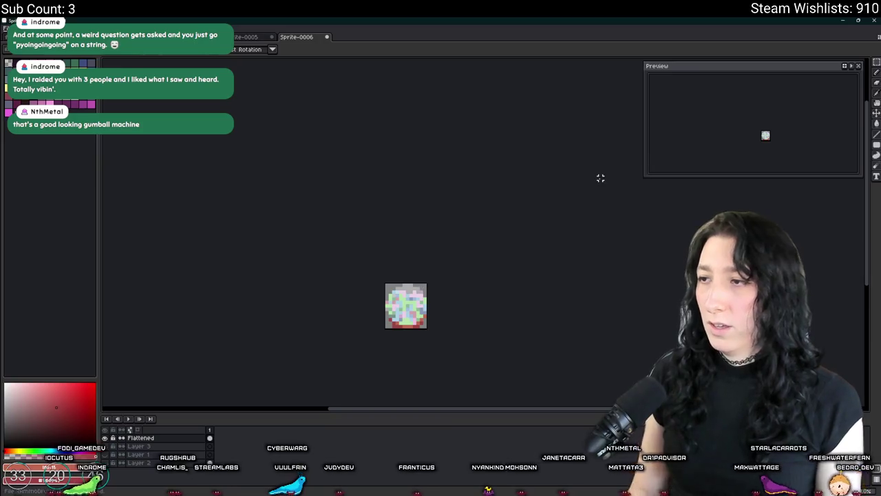
{"action": "key", "text": "ctrl+z"}
{"action": "key", "text": "alt+Tab"}
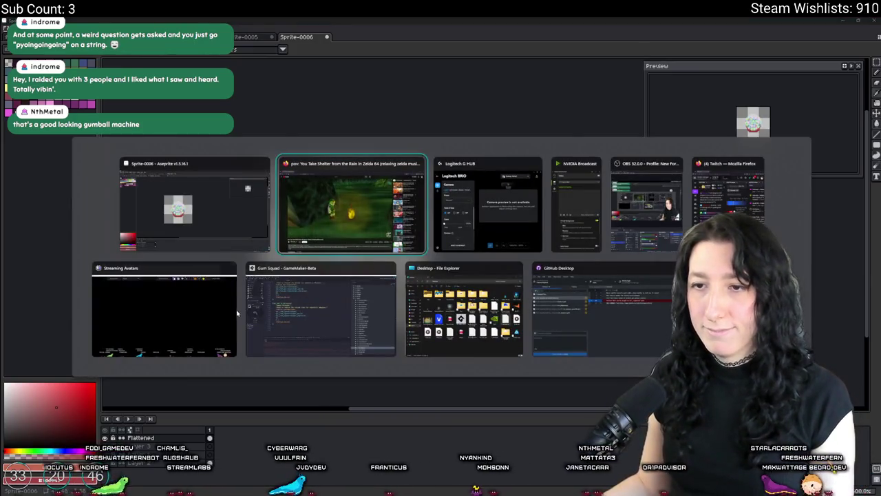
Create an Ammo Drum group under Items and copy the apple juice sprite into it as spr_item_ammodrum.
{"action": "left_click", "coordinate": [289, 310]}
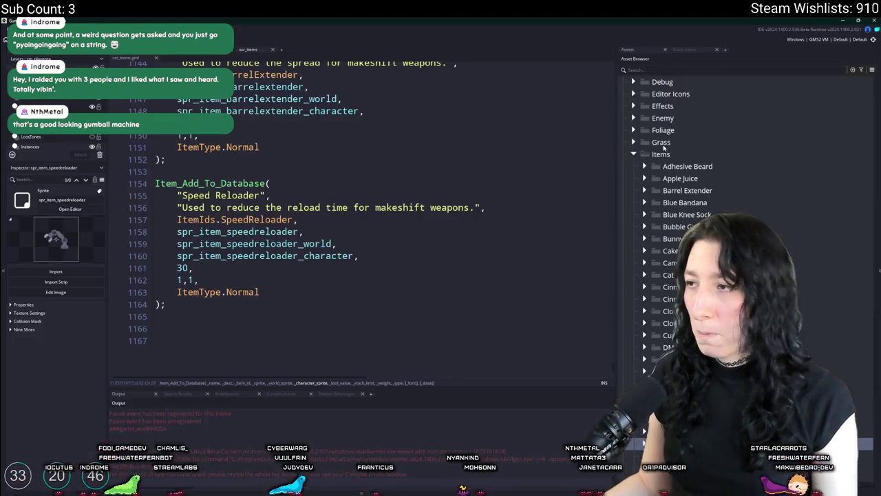
{"action": "right_click", "coordinate": [699, 155]}
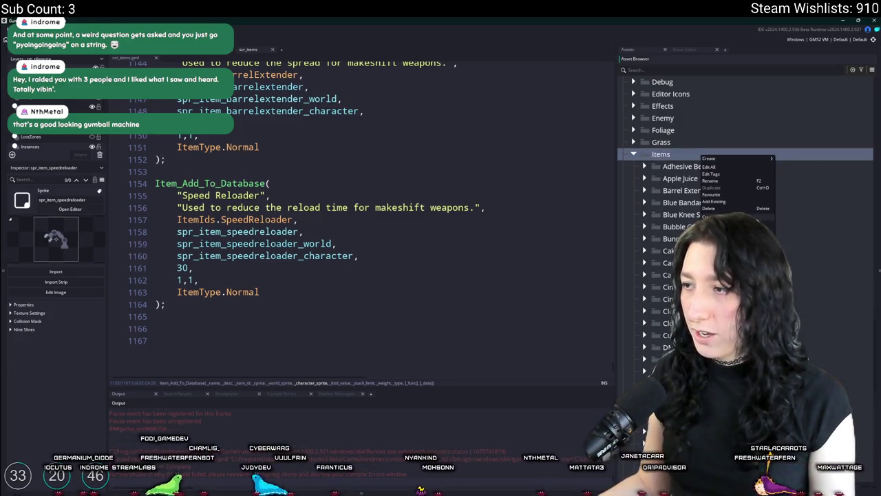
{"action": "key", "text": "Escape"}
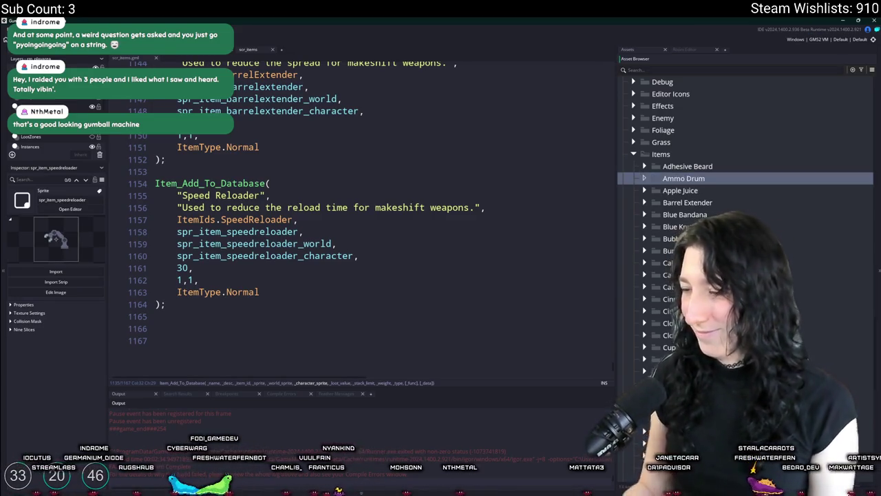
{"action": "left_click", "coordinate": [705, 203]}
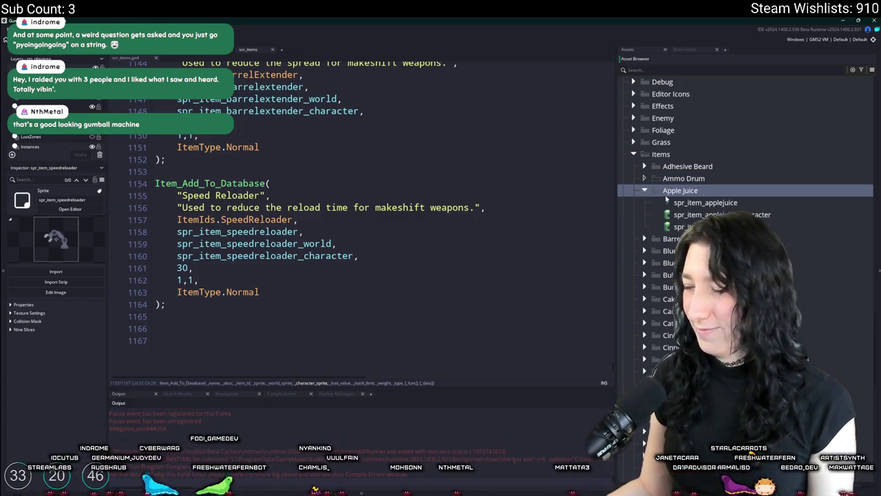
{"action": "key", "text": "ctrl+d"}
{"action": "left_click_drag", "start_coordinate": [709, 214], "coordinate": [683, 180]}
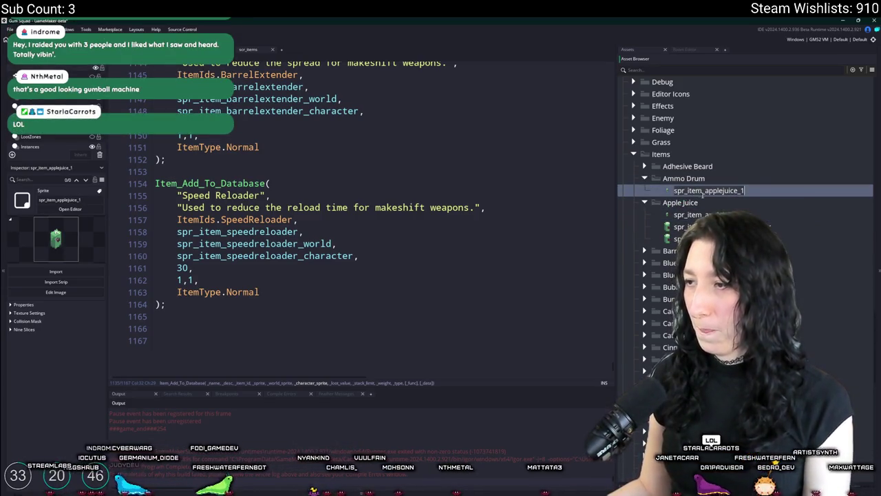
{"action": "key", "text": "F2"}
{"action": "type", "text": "spr_item_ammodrum"}
{"action": "key", "text": "Return"}
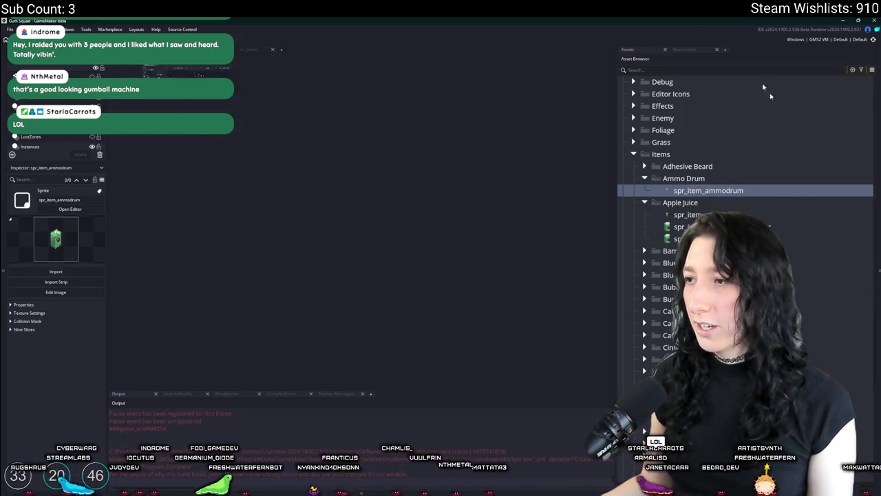
Replace spr_item_ammodrum's image with the imported 48x48 gumball PNG.
{"action": "key", "text": "Return"}
{"action": "left_click", "coordinate": [336, 163]}
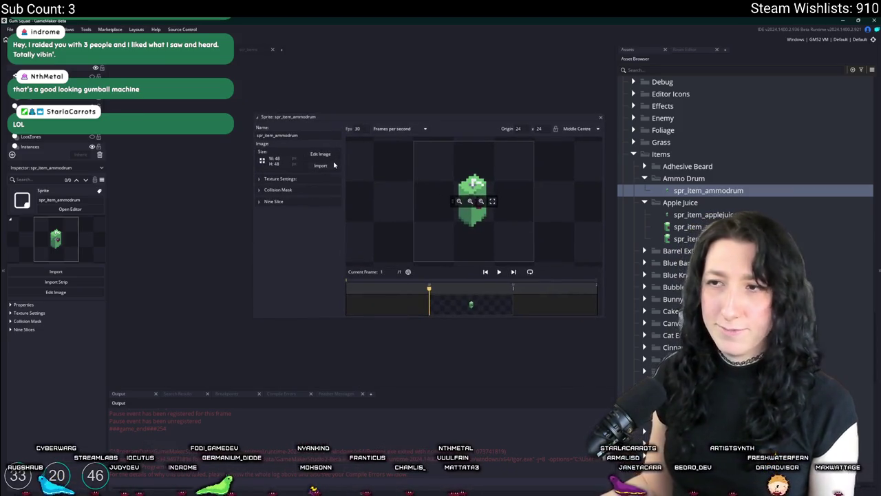
{"action": "double_click", "coordinate": [309, 199]}
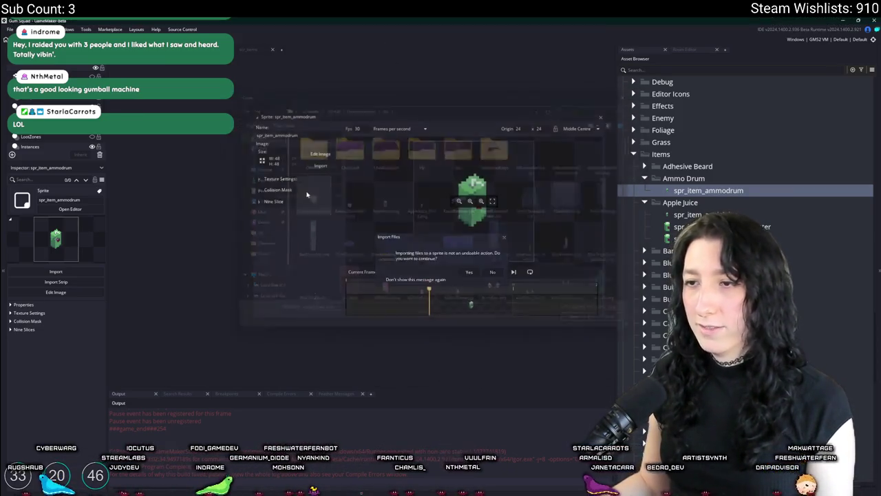
{"action": "left_click", "coordinate": [447, 263]}
{"action": "mouse_move", "coordinate": [321, 150]}
{"action": "left_mouse_down"}
{"action": "mouse_move", "coordinate": [227, 155]}
{"action": "mouse_move", "coordinate": [249, 159]}
{"action": "left_mouse_up"}
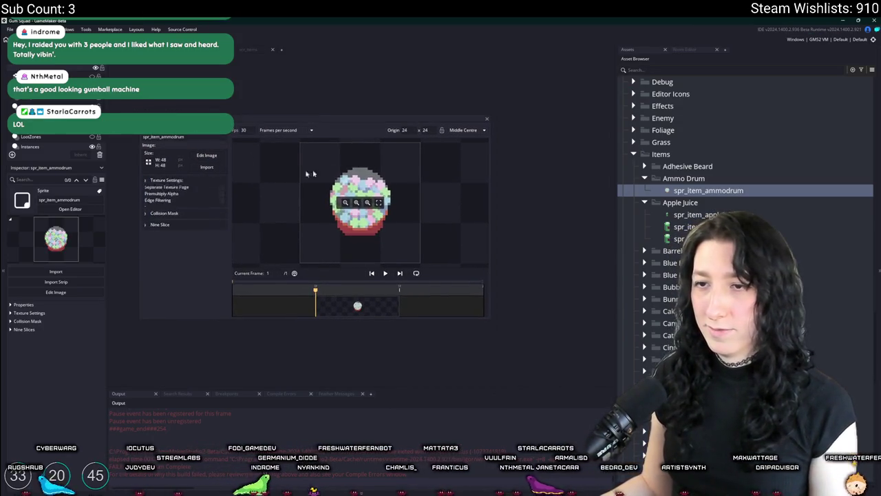
Duplicate the ammo drum sprite as spr_item_ammodrum_world.
{"action": "key", "text": "ctrl+d"}
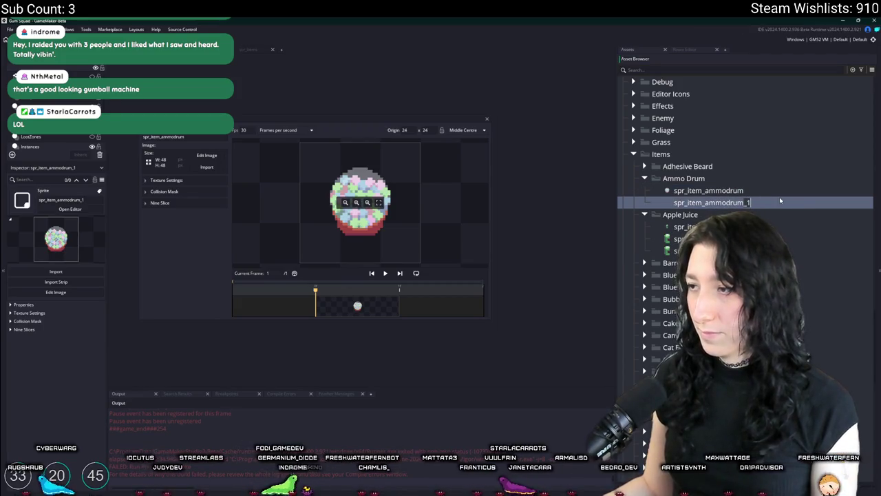
{"action": "key", "text": "BackSpace"}
{"action": "type", "text": "w"}
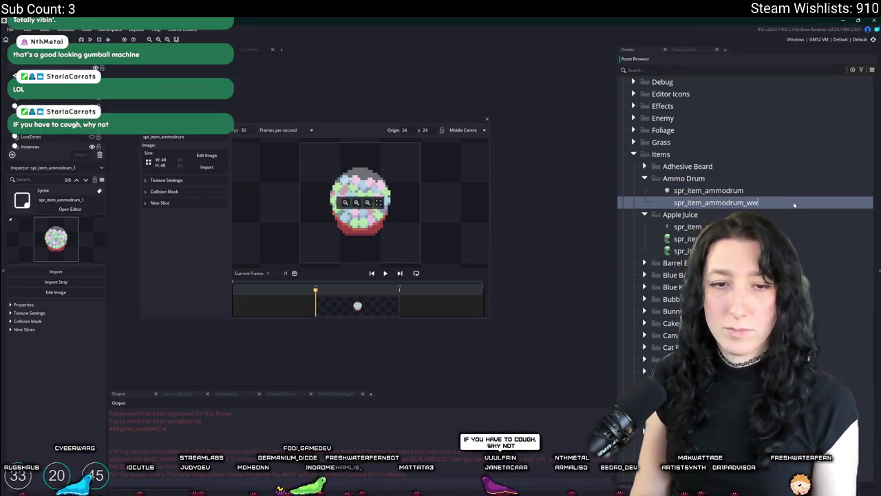
{"action": "type", "text": "orld"}
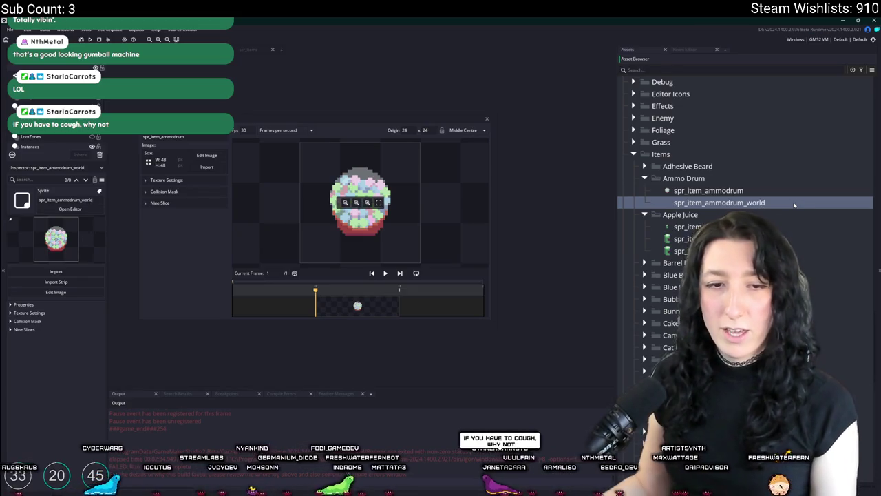
{"action": "key", "text": "Return"}
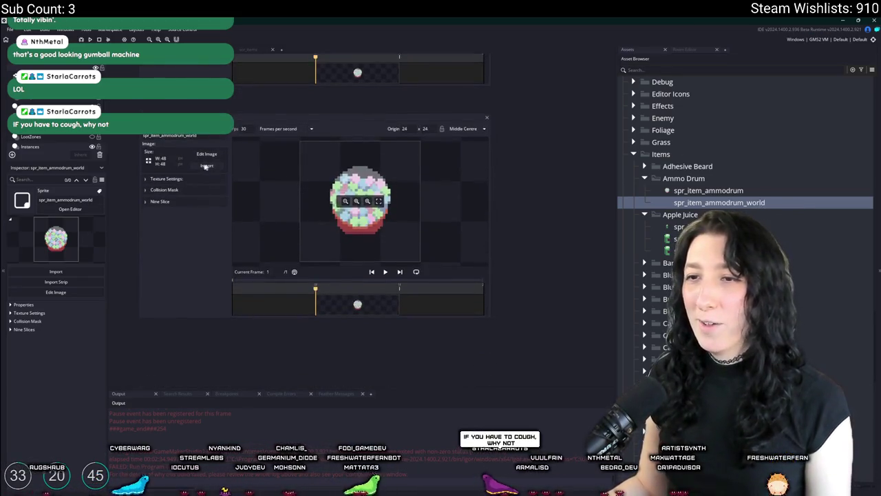
{"action": "left_click", "coordinate": [207, 165]}
Import AmmoDrumWorld.png into spr_item_ammodrum_world, replacing its image with the 12x13 gumball.
{"action": "scroll", "coordinate": [445, 185], "scroll_direction": "down", "scroll_amount": 5}
{"action": "left_click", "coordinate": [459, 151]}
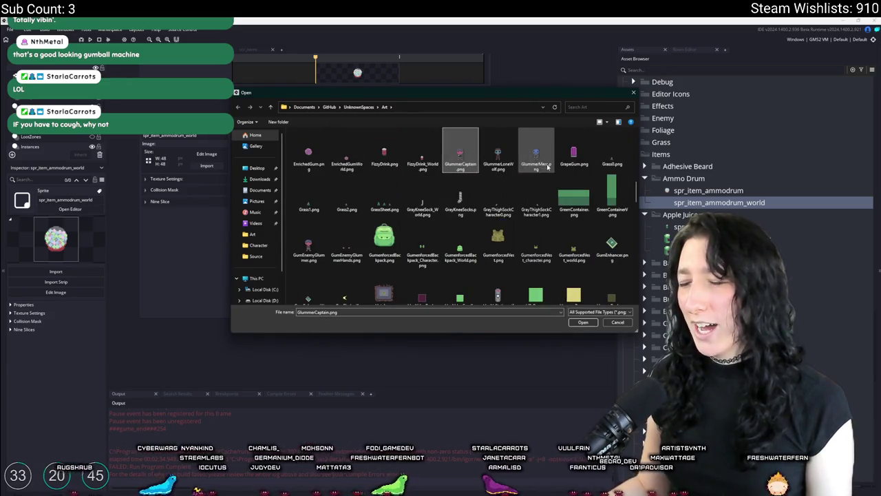
{"action": "left_click", "coordinate": [308, 244]}
{"action": "scroll", "coordinate": [501, 229], "scroll_direction": "down", "scroll_amount": 5}
{"action": "scroll", "coordinate": [501, 229], "scroll_direction": "up", "scroll_amount": 5}
{"action": "left_click", "coordinate": [497, 182]}
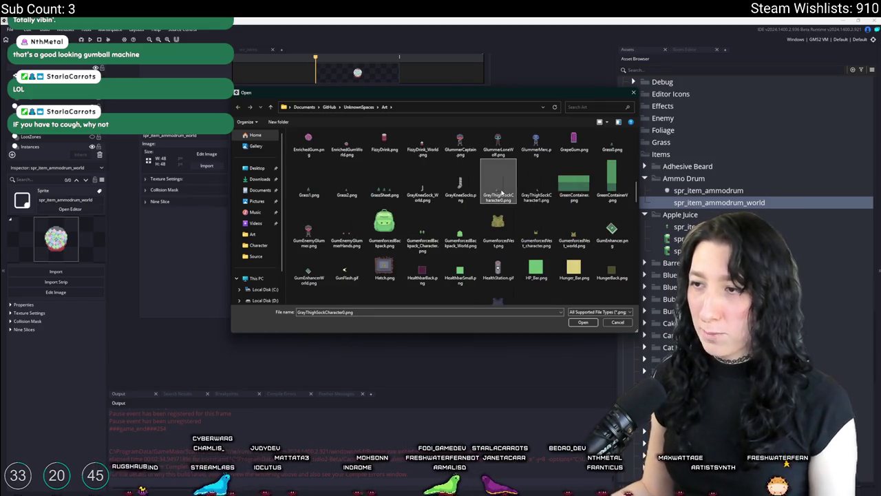
{"action": "key", "text": "Up"}
{"action": "key", "text": "Right"}
{"action": "key", "text": "Right"}
{"action": "key", "text": "Right"}
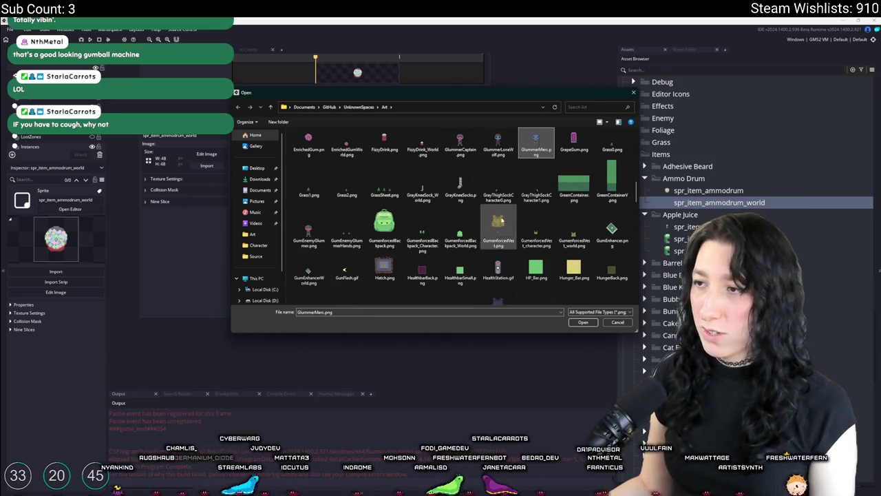
{"action": "key", "text": "Right"}
{"action": "key", "text": "Right"}
{"action": "key", "text": "Right"}
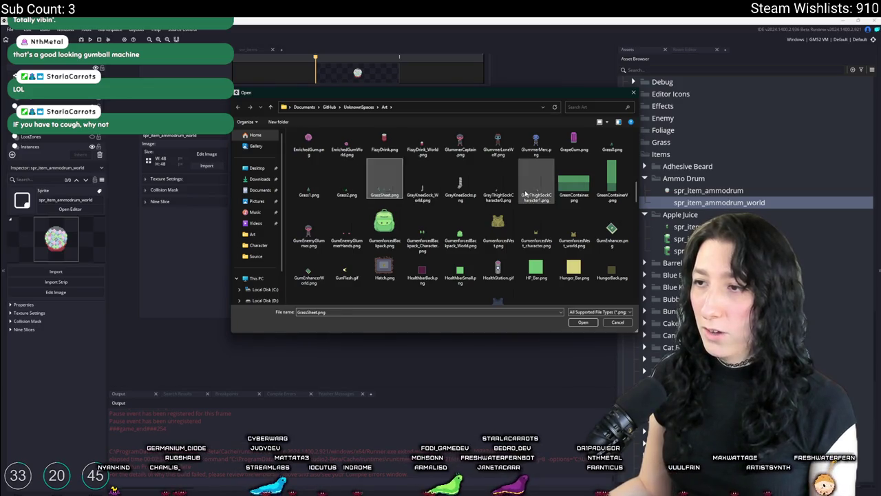
{"action": "key", "text": "Right"}
{"action": "key", "text": "Right"}
{"action": "key", "text": "Right"}
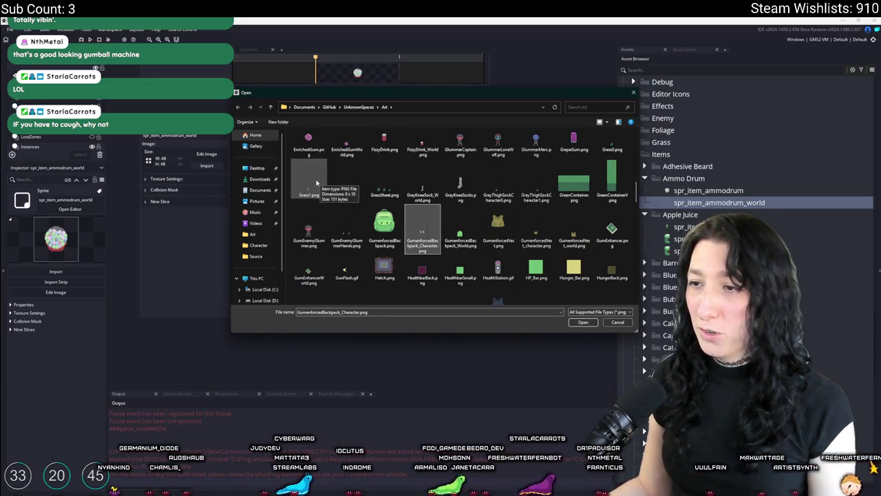
{"action": "key", "text": "Up"}
{"action": "key", "text": "Up"}
{"action": "key", "text": "Left"}
{"action": "key", "text": "Left"}
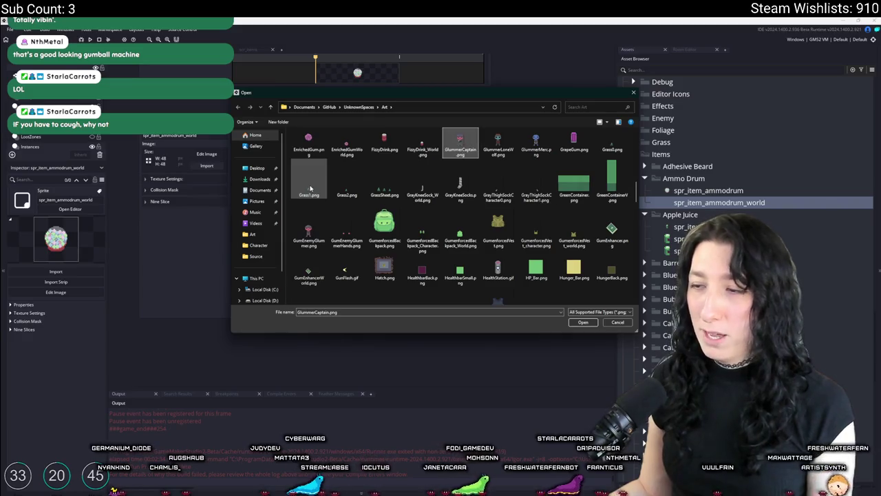
{"action": "scroll", "coordinate": [403, 200], "scroll_direction": "up", "scroll_amount": 5}
{"action": "scroll", "coordinate": [403, 199], "scroll_direction": "up", "scroll_amount": 5}
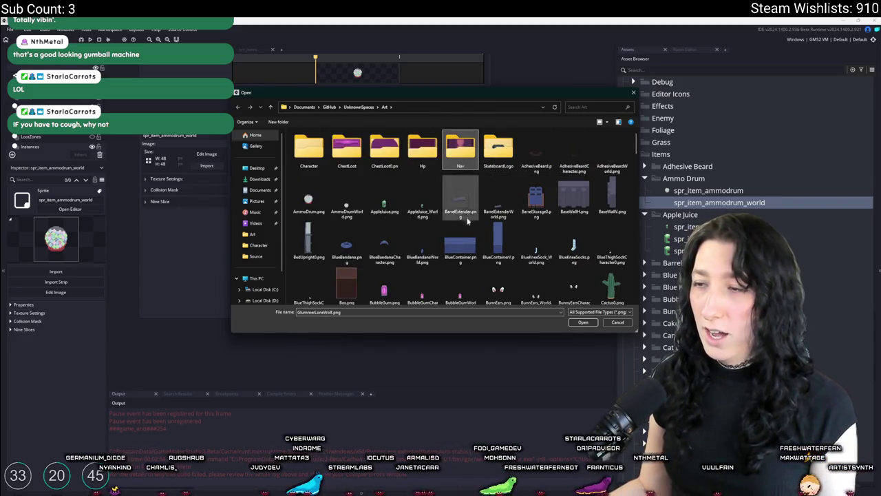
{"action": "key", "text": "a"}
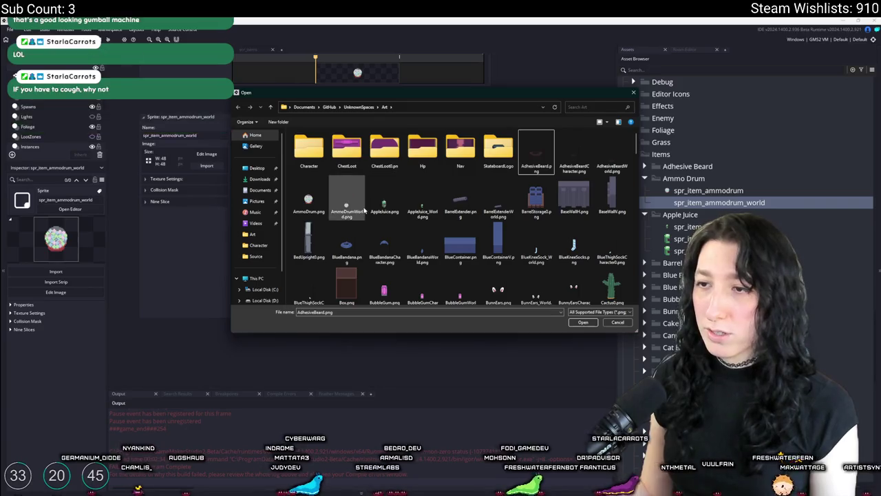
{"action": "double_click", "coordinate": [361, 207]}
{"action": "left_click", "coordinate": [468, 273]}
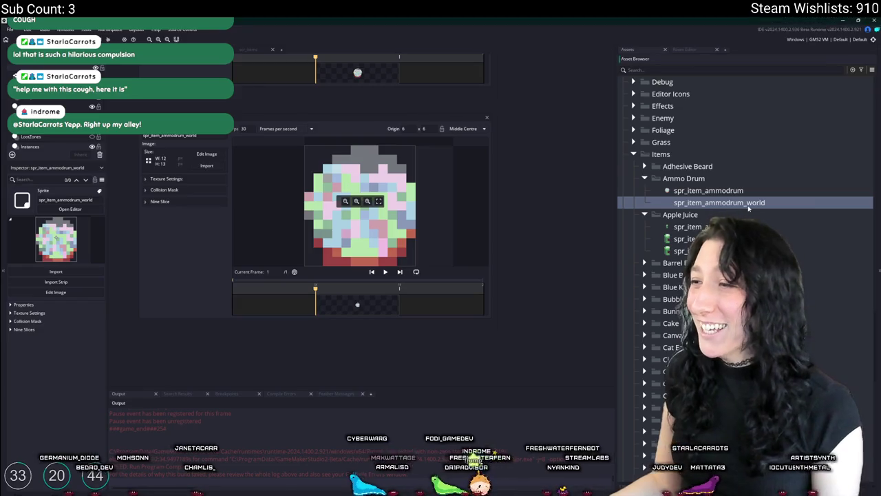
Duplicate the world sprite as spr_item_ammodrum_character and close the sprite editors back to scr_items.
{"action": "key", "text": "ctrl+d"}
{"action": "type", "text": "spr_item_ammodrum_character"}
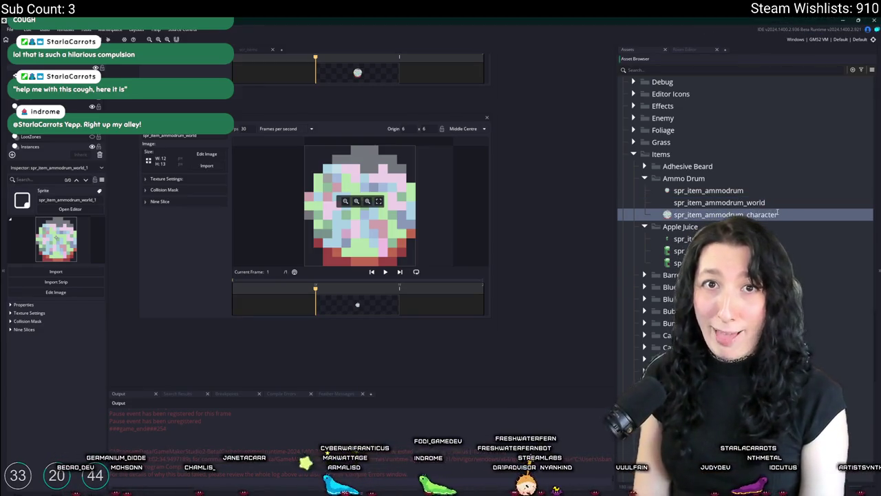
{"action": "key", "text": "Return"}
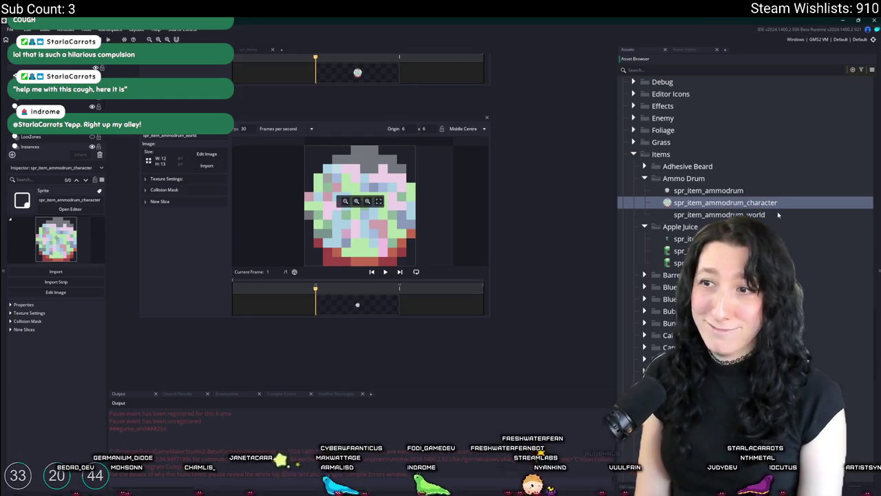
{"action": "double_click", "coordinate": [778, 215]}
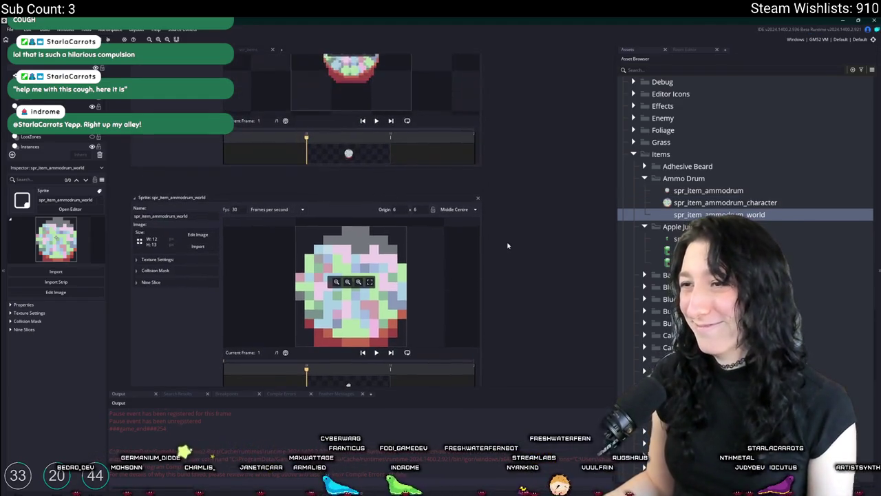
{"action": "left_click_drag", "start_coordinate": [483, 203], "coordinate": [479, 199]}
{"action": "left_click", "coordinate": [476, 198]}
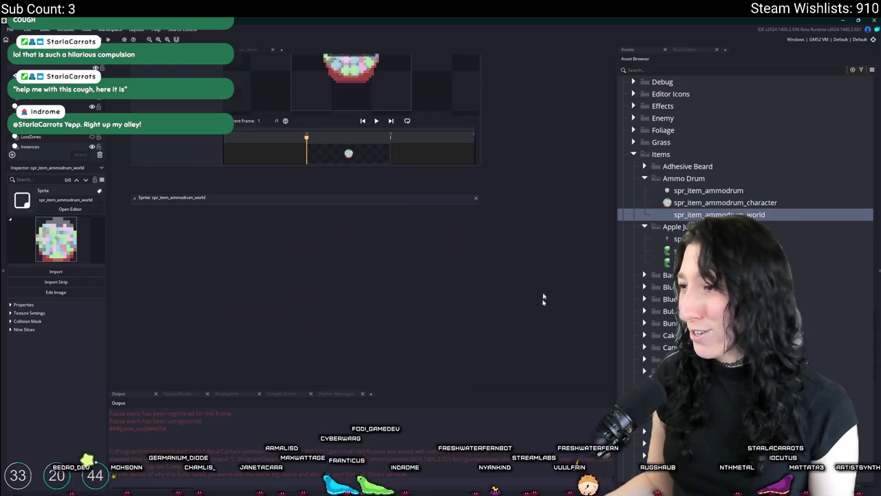
{"action": "mouse_move", "coordinate": [479, 127]}
{"action": "left_mouse_down"}
{"action": "mouse_move", "coordinate": [482, 279]}
{"action": "mouse_move", "coordinate": [560, 282]}
{"action": "left_mouse_up"}
{"action": "left_click", "coordinate": [560, 283]}
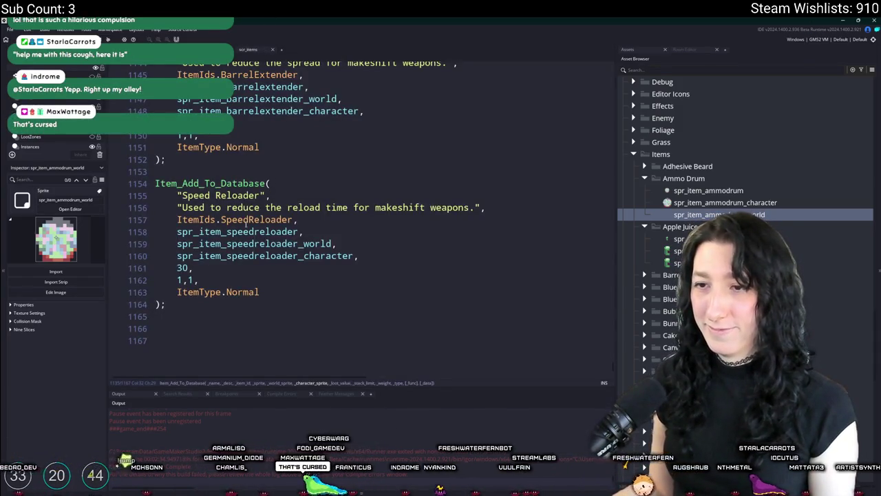
Duplicate the SpeedReloader line in the ItemIds enum and rename the copy AmmoDrum.
{"action": "middle_click", "coordinate": [254, 219]}
{"action": "scroll", "coordinate": [279, 103], "scroll_direction": "down", "scroll_amount": 1}
{"action": "scroll", "coordinate": [282, 131], "scroll_direction": "up", "scroll_amount": 3}
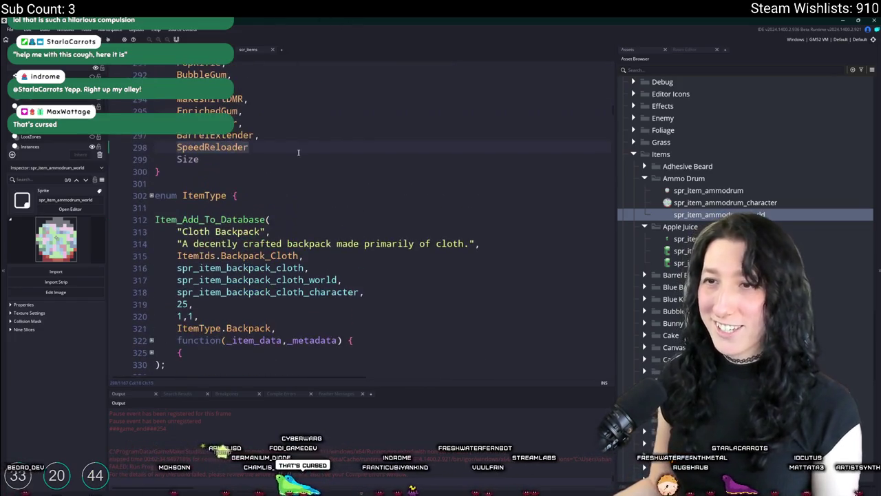
{"action": "type", "text": ","}
{"action": "key", "text": "ctrl+d"}
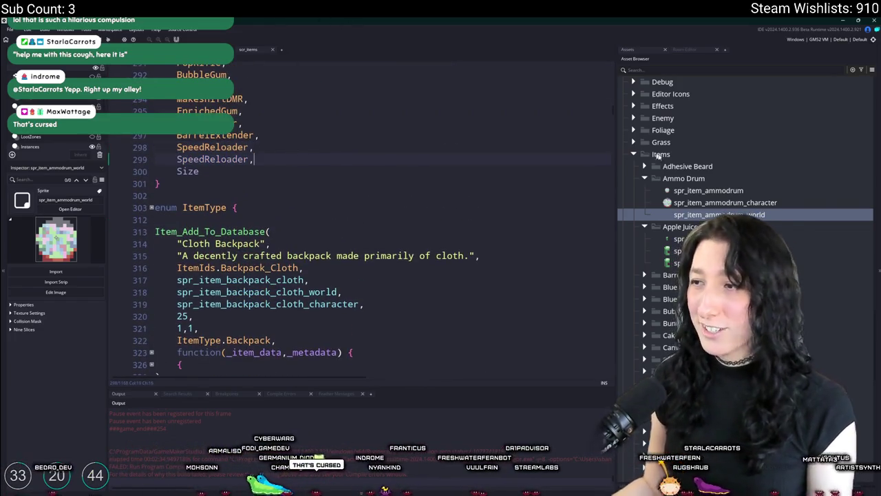
{"action": "double_click", "coordinate": [243, 159]}
{"action": "type", "text": "AmmoDru,"}
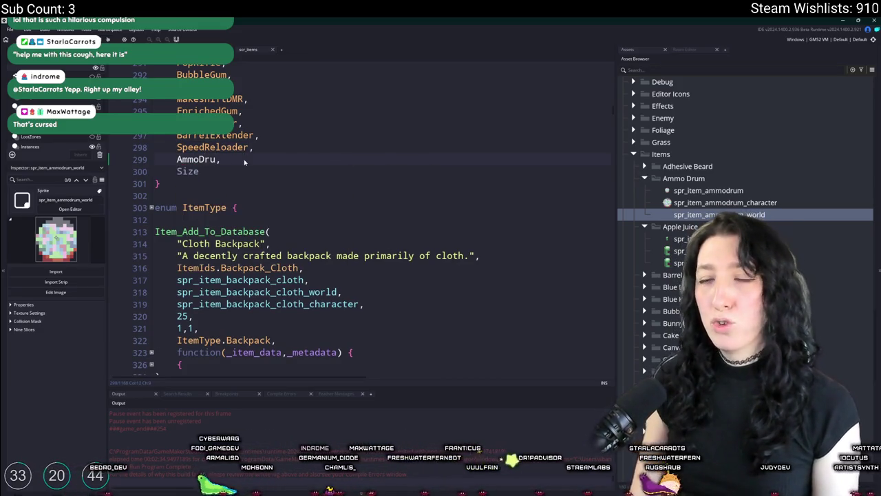
{"action": "type", "text": "m"}
{"action": "key", "text": "Return"}
{"action": "key", "text": "ctrl+z"}
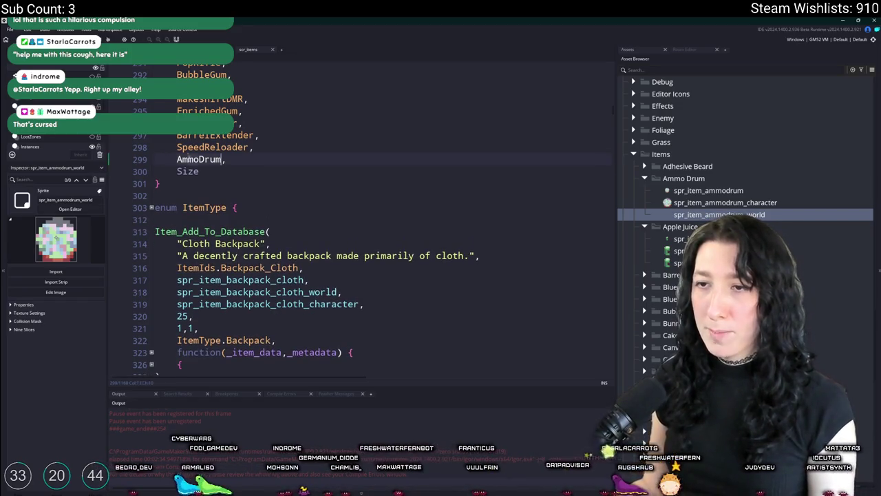
{"action": "scroll", "coordinate": [247, 161], "scroll_direction": "down", "scroll_amount": 20}
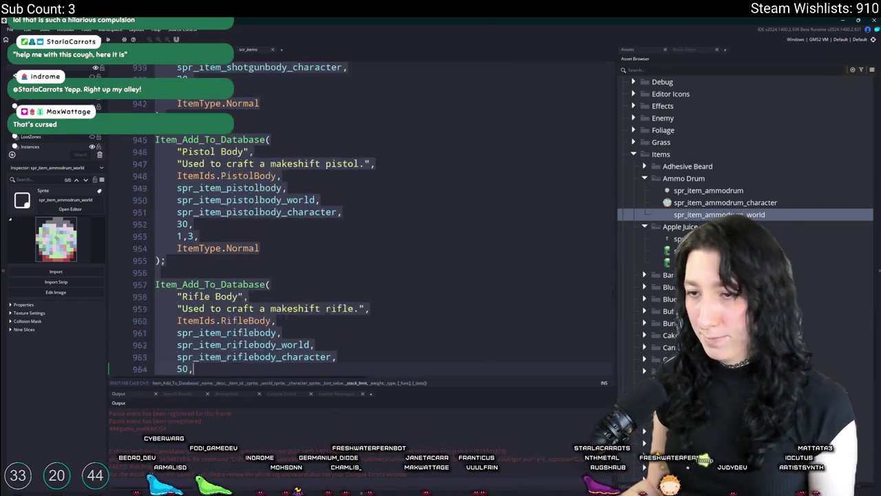
{"action": "scroll", "coordinate": [343, 315], "scroll_direction": "down", "scroll_amount": 7}
{"action": "left_click", "coordinate": [343, 313]}
Duplicate the Speed Reloader Item_Add_To_Database entry in the items script.
{"action": "key", "text": "ctrl+Return"}
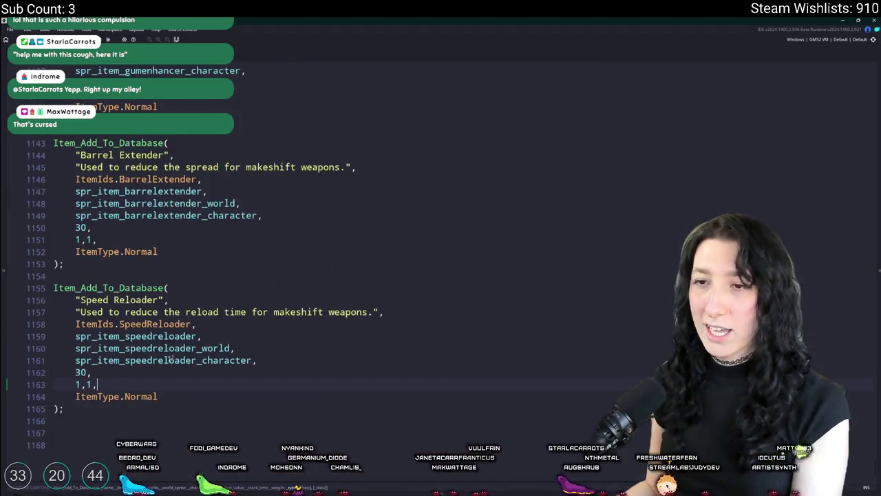
{"action": "left_click_drag", "start_coordinate": [63, 413], "coordinate": [93, 280]}
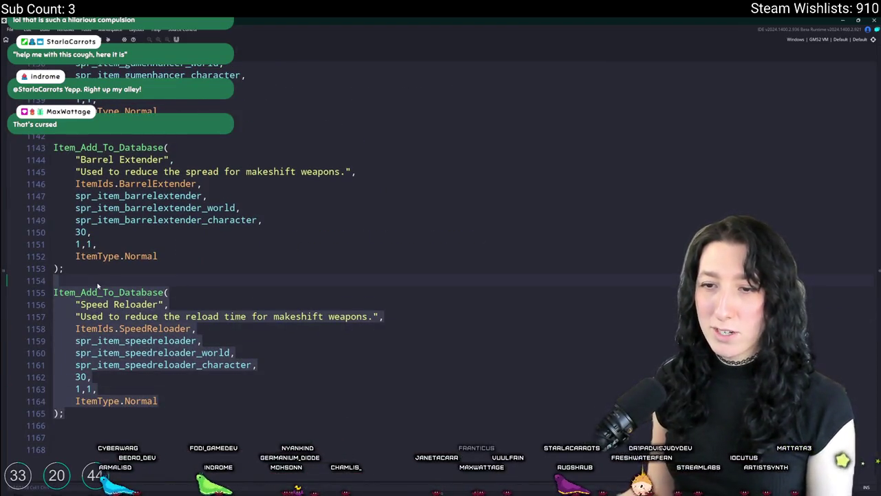
{"action": "key", "text": "ctrl+d"}
{"action": "scroll", "coordinate": [18, 174], "scroll_direction": "down", "scroll_amount": 2}
{"action": "left_click", "coordinate": [63, 264]}
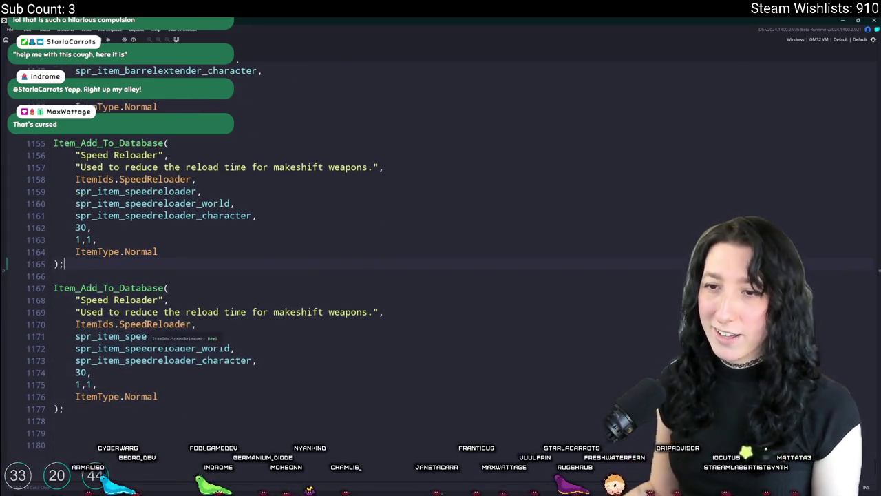
{"action": "left_click", "coordinate": [161, 288]}
Name the copy AmmoDrum, with a description about increasing ammo capacity.
{"action": "double_click", "coordinate": [99, 308]}
{"action": "type", "text": "AmmoDrum"}
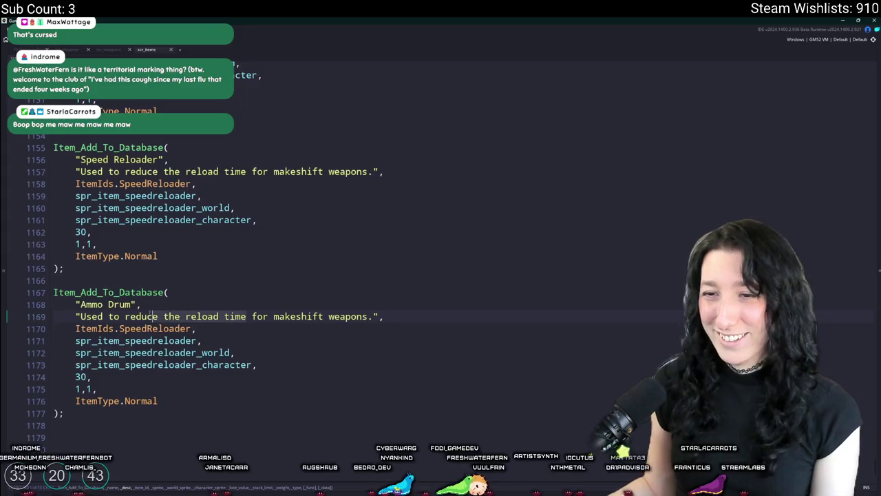
{"action": "type", "text": "increase the ma"}
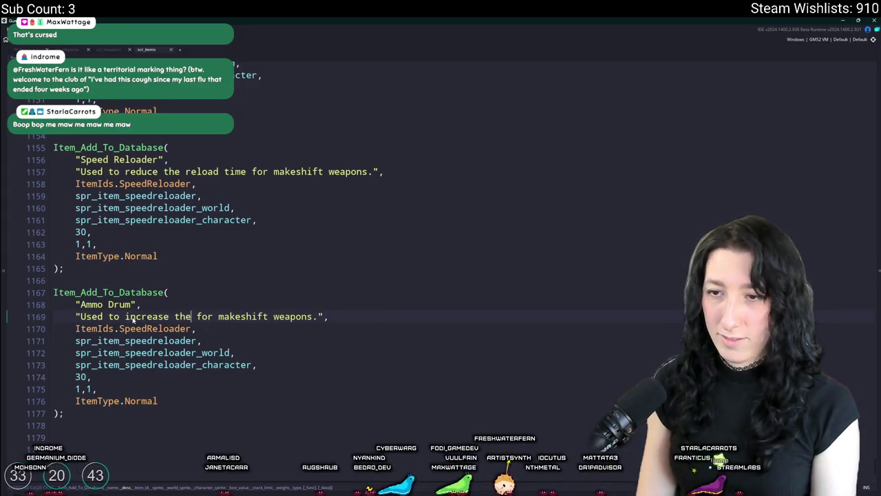
{"action": "key", "text": "BackSpace"}
{"action": "key", "text": "BackSpace"}
{"action": "type", "text": "ammo capacity"}
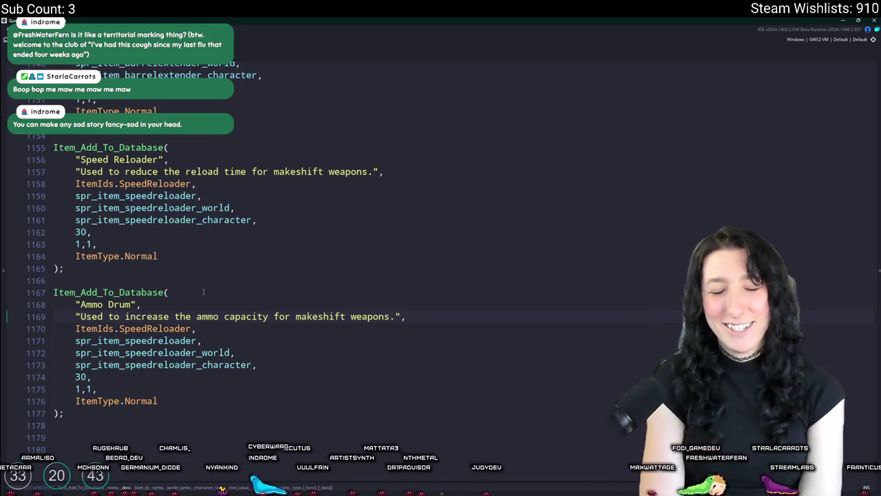
{"action": "left_click", "coordinate": [269, 316]}
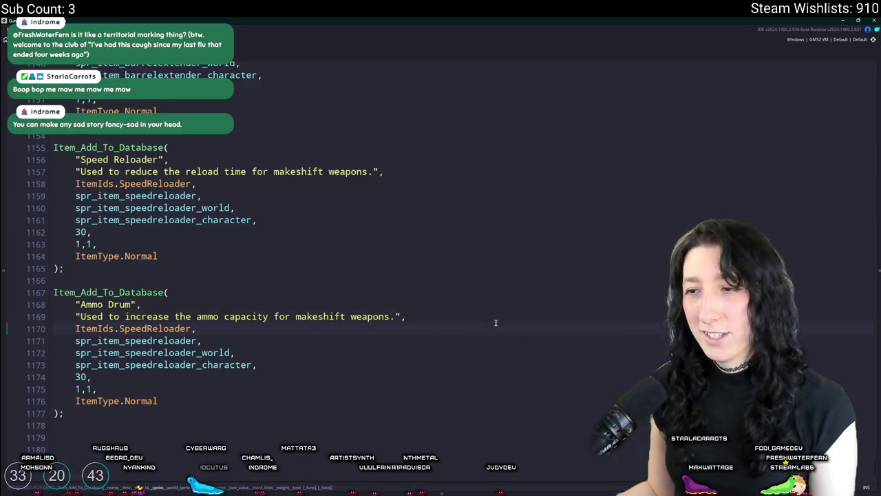
Change the copy's item id to ItemIds.AmmoDrum and its sprite names to ammodrum.
{"action": "left_click", "coordinate": [190, 328]}
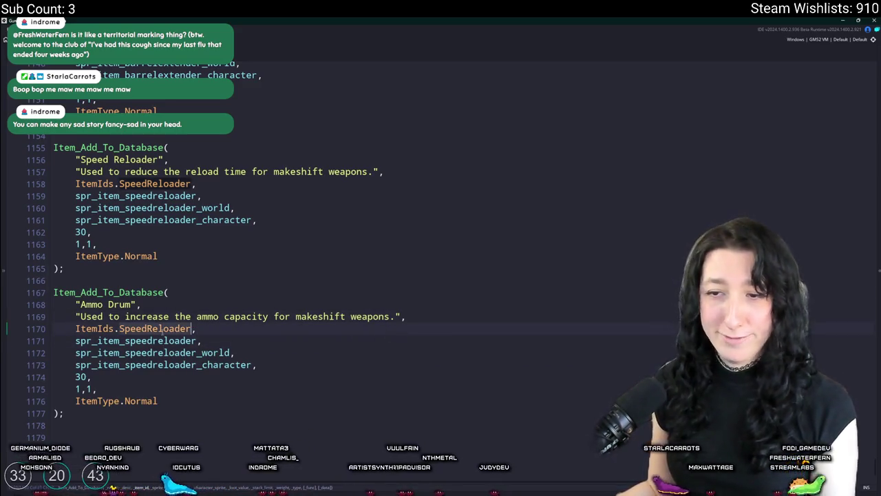
{"action": "key", "text": "ctrl+BackSpace"}
{"action": "type", "text": "AmmoDrum"}
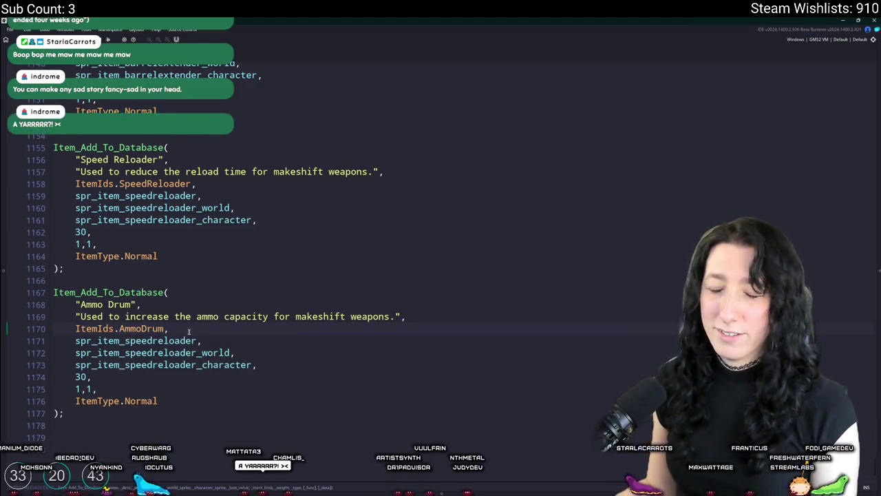
{"action": "left_click", "coordinate": [129, 365]}
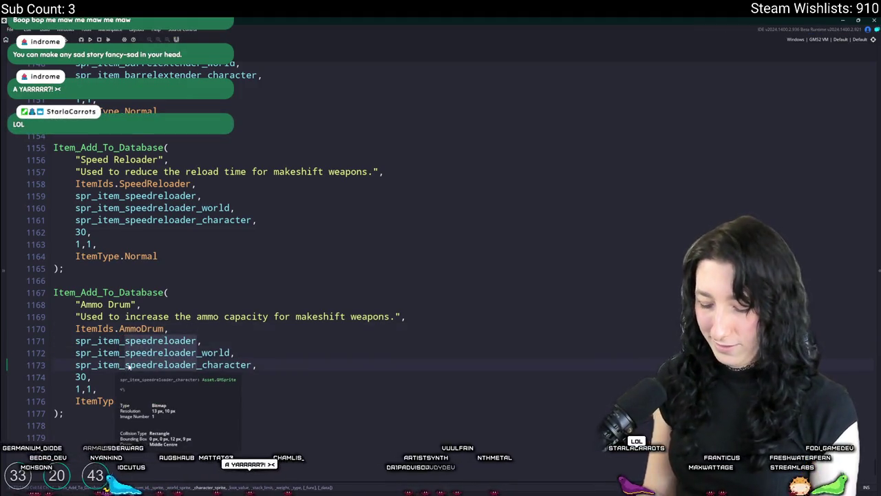
{"action": "type", "text": "ammodrum"}
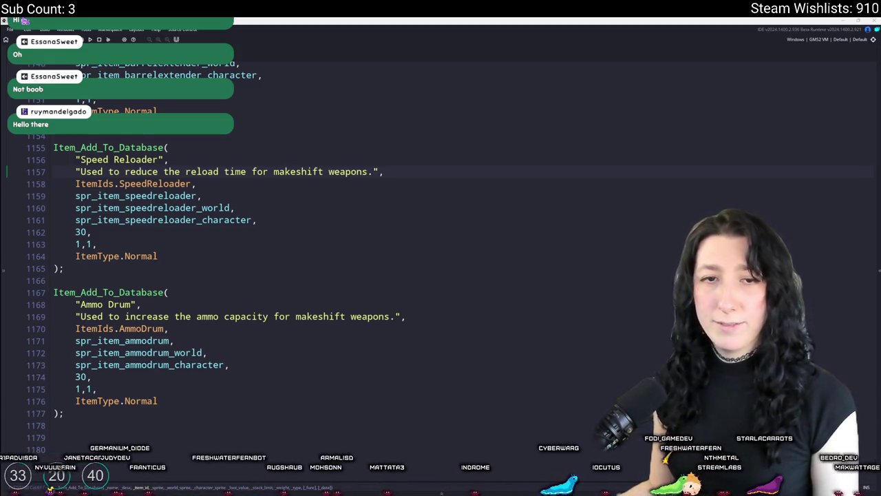
{"action": "scroll", "coordinate": [275, 228], "scroll_direction": "up", "scroll_amount": 1}
{"action": "left_click", "coordinate": [275, 229]}
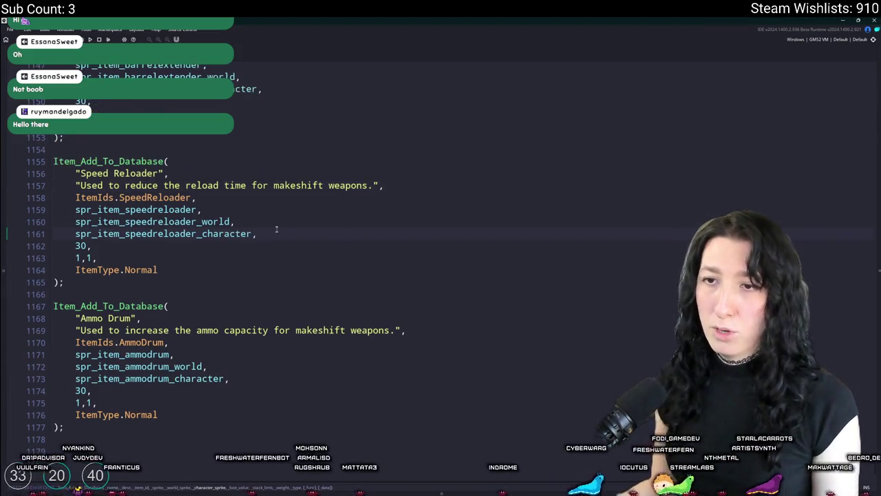
{"action": "scroll", "coordinate": [275, 228], "scroll_direction": "up", "scroll_amount": 2}
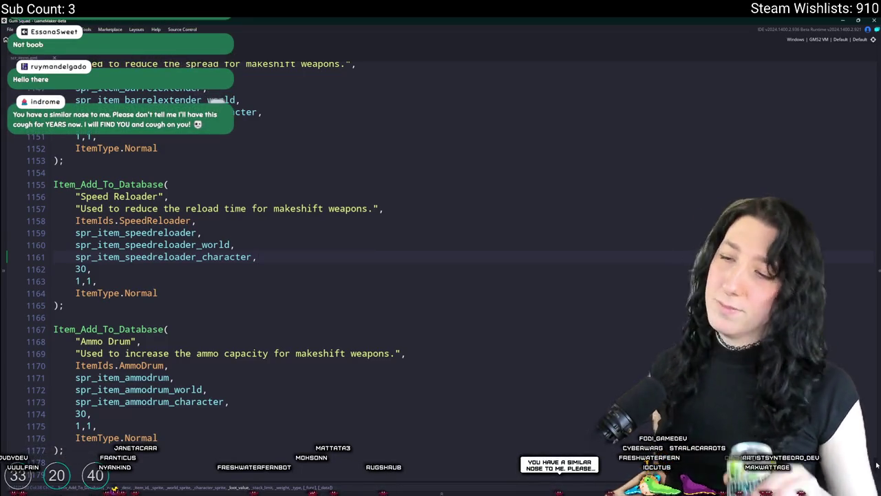
{"action": "scroll", "coordinate": [250, 157], "scroll_direction": "up", "scroll_amount": 8}
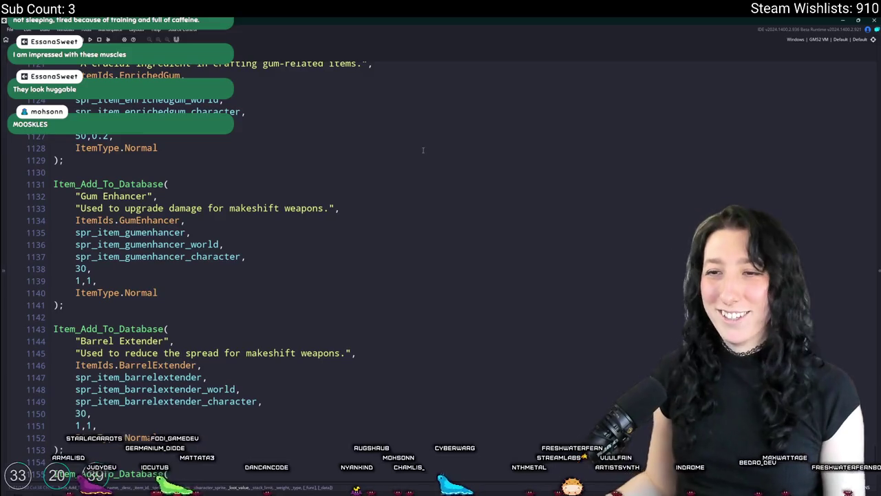
{"action": "scroll", "coordinate": [413, 162], "scroll_direction": "down", "scroll_amount": 2}
{"action": "scroll", "coordinate": [342, 150], "scroll_direction": "down", "scroll_amount": 1}
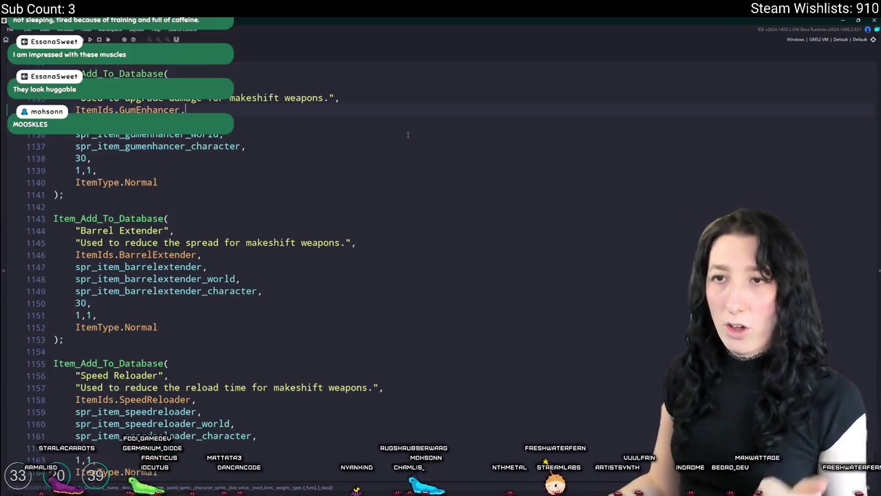
{"action": "scroll", "coordinate": [342, 150], "scroll_direction": "down", "scroll_amount": 5}
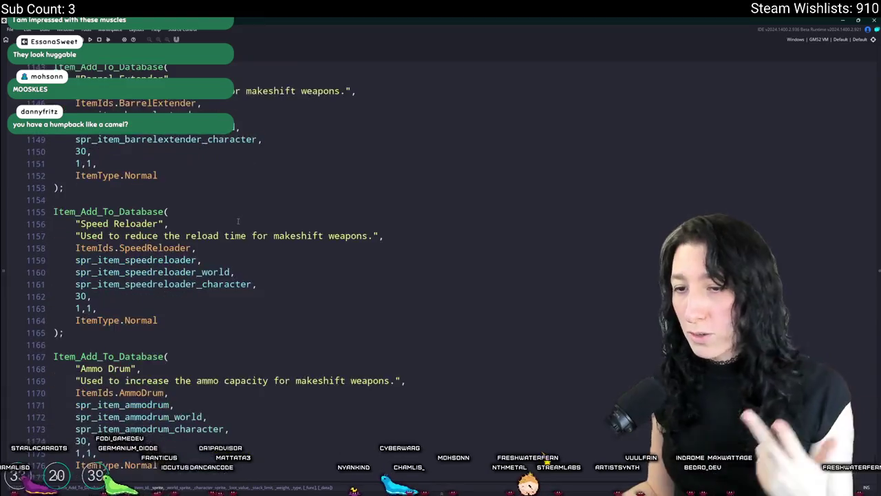
{"action": "scroll", "coordinate": [231, 228], "scroll_direction": "down", "scroll_amount": 1}
{"action": "scroll", "coordinate": [227, 225], "scroll_direction": "up", "scroll_amount": 6}
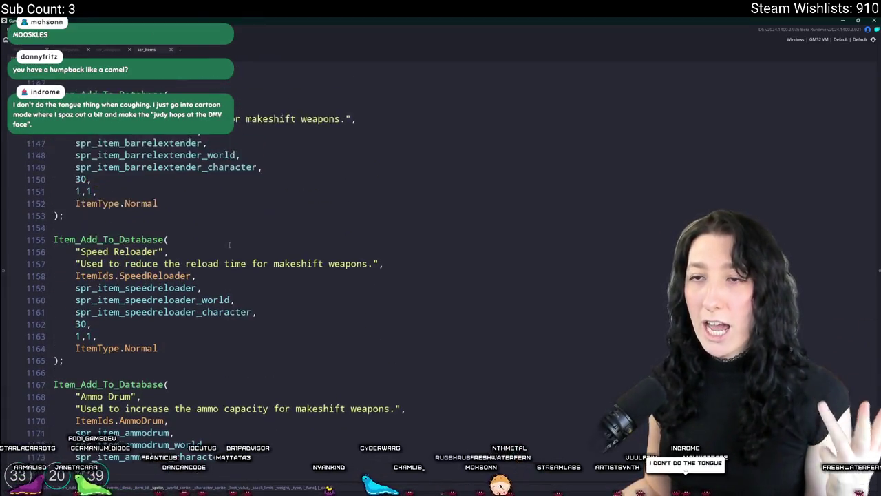
{"action": "scroll", "coordinate": [223, 223], "scroll_direction": "up", "scroll_amount": 3}
Delete the upgrades struct and its trailing comma from the MintGum weapon entry.
{"action": "left_click", "coordinate": [116, 52]}
{"action": "scroll", "coordinate": [238, 176], "scroll_direction": "up", "scroll_amount": 1}
{"action": "left_click", "coordinate": [262, 197]}
{"action": "scroll", "coordinate": [276, 172], "scroll_direction": "up", "scroll_amount": 3}
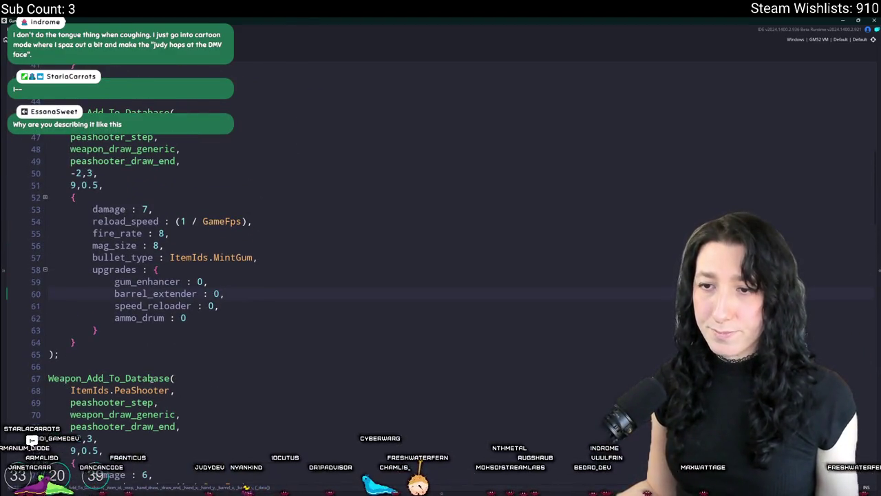
{"action": "left_click_drag", "start_coordinate": [100, 331], "coordinate": [92, 269]}
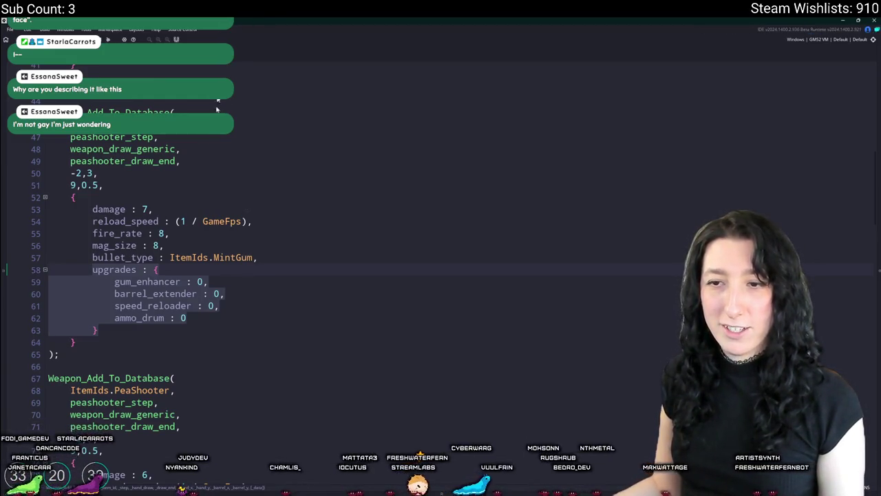
{"action": "left_click", "coordinate": [32, 269], "text": "shift"}
{"action": "key", "text": "BackSpace"}
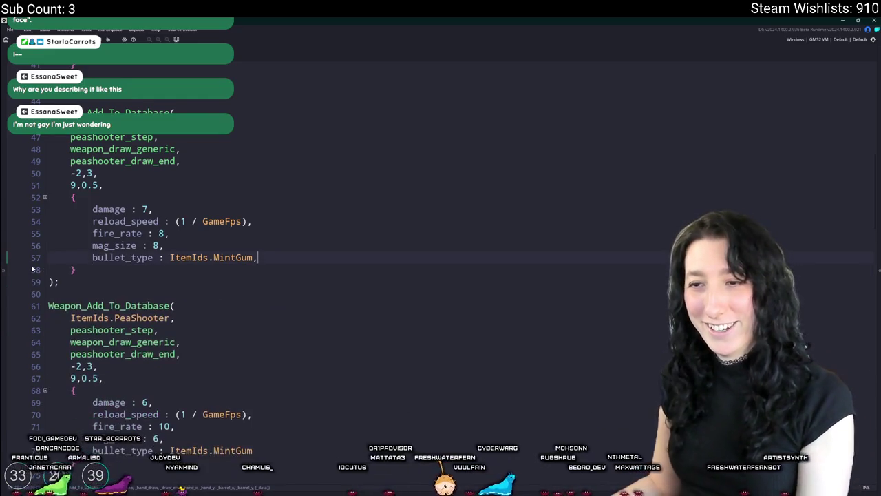
{"action": "key", "text": "BackSpace"}
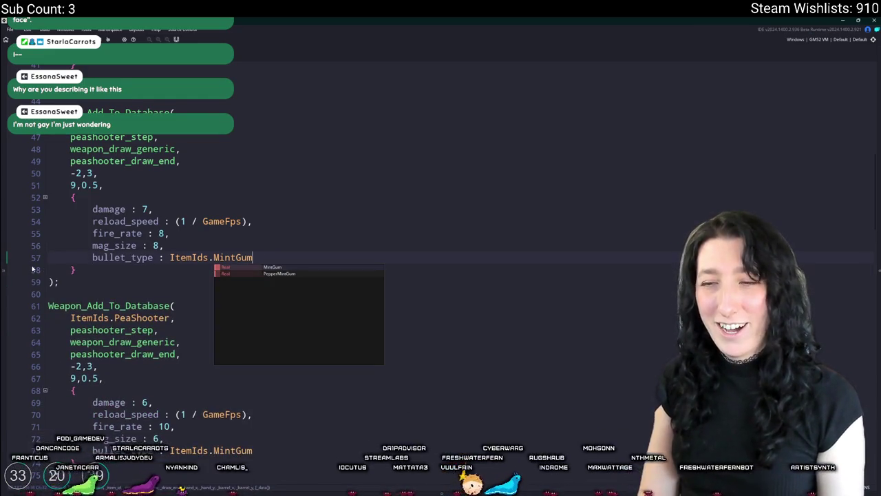
Open scr_items and search 'makeshift' back to the Makeshift Pistol item entry.
{"action": "key", "text": "ctrl+t"}
{"action": "type", "text": "scr_ite"}
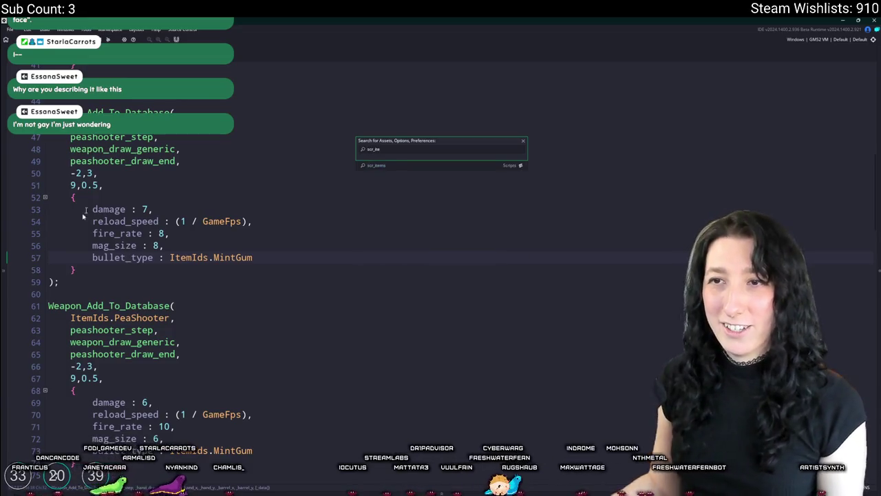
{"action": "key", "text": "Return"}
{"action": "scroll", "coordinate": [254, 374], "scroll_direction": "down", "scroll_amount": 8}
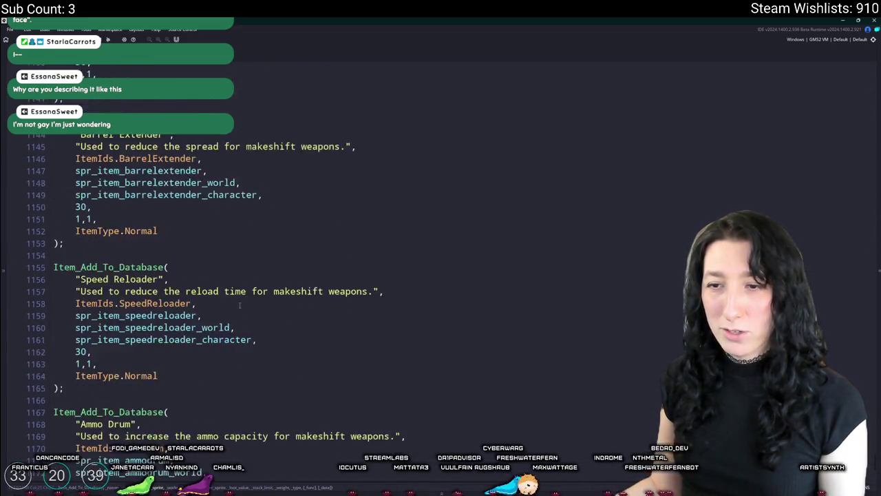
{"action": "scroll", "coordinate": [254, 374], "scroll_direction": "up", "scroll_amount": 5}
{"action": "key", "text": "ctrl+f"}
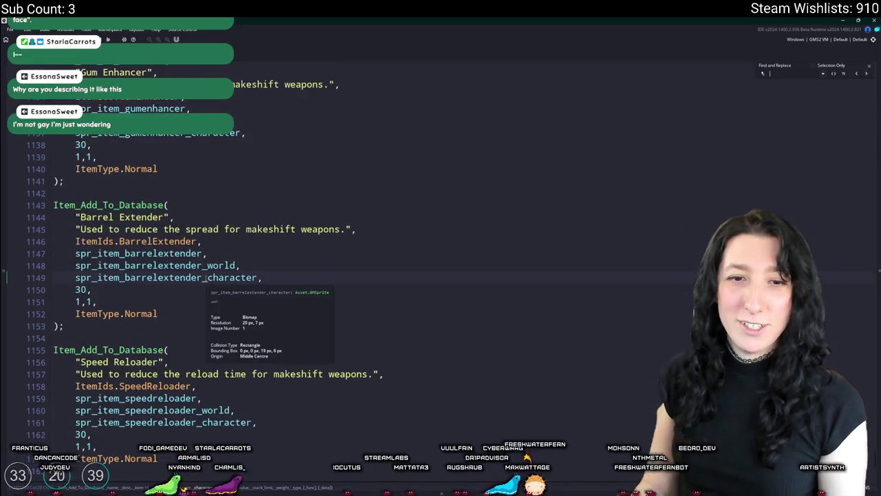
{"action": "type", "text": "makeshift"}
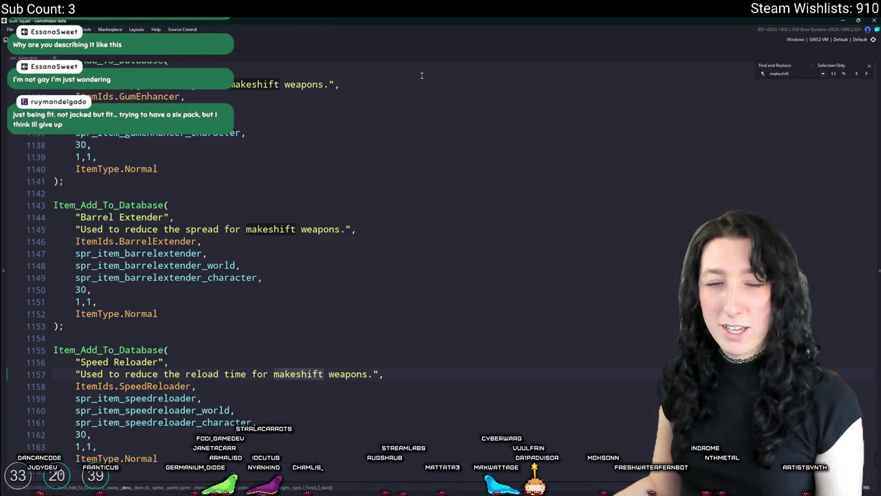
{"action": "scroll", "coordinate": [649, 218], "scroll_direction": "up", "scroll_amount": 4}
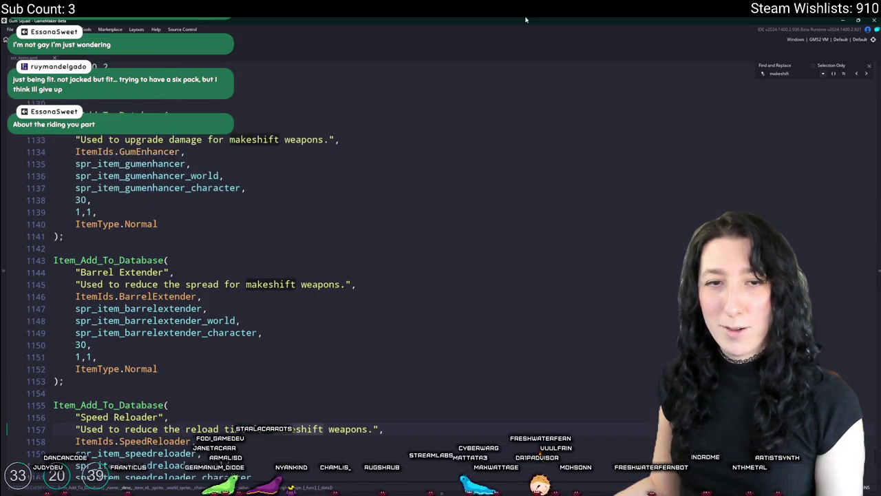
{"action": "left_click", "coordinate": [860, 76]}
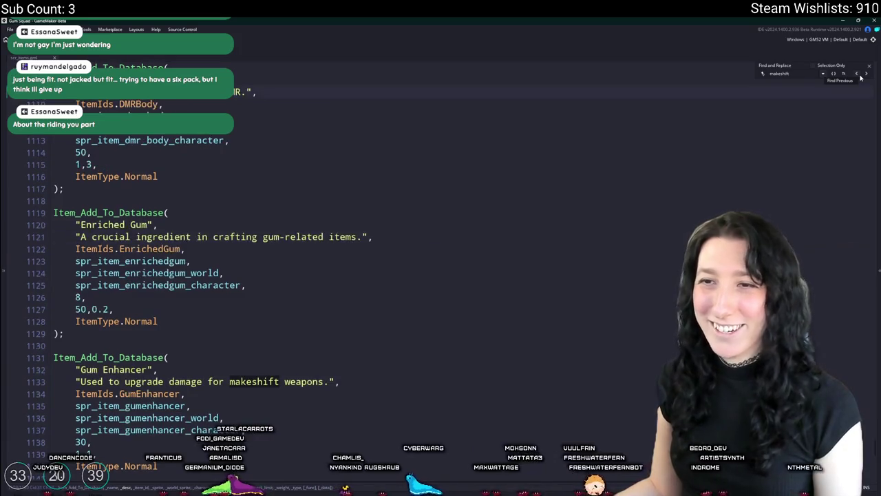
{"action": "left_click", "coordinate": [859, 76]}
{"action": "left_click", "coordinate": [860, 76]}
{"action": "left_click", "coordinate": [860, 77]}
{"action": "scroll", "coordinate": [475, 243], "scroll_direction": "up", "scroll_amount": 5}
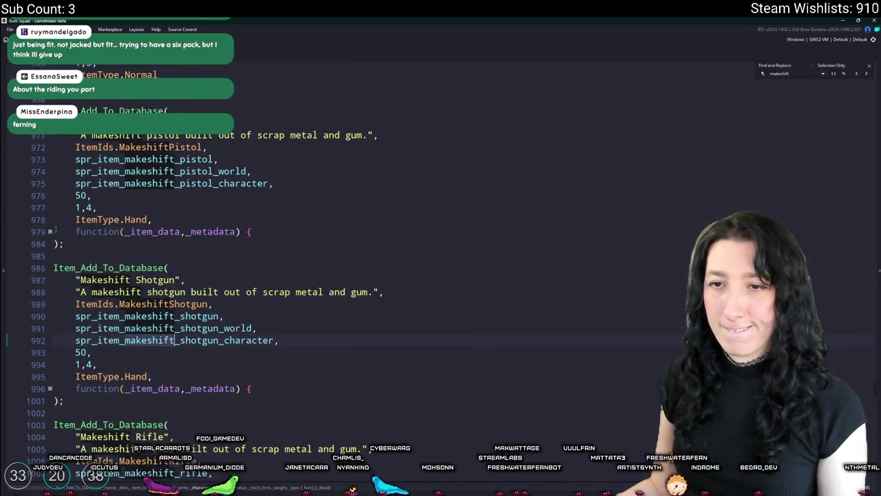
Paste the upgrades struct after _metadata.empty in the Makeshift Pistol's metadata function.
{"action": "left_click", "coordinate": [50, 231]}
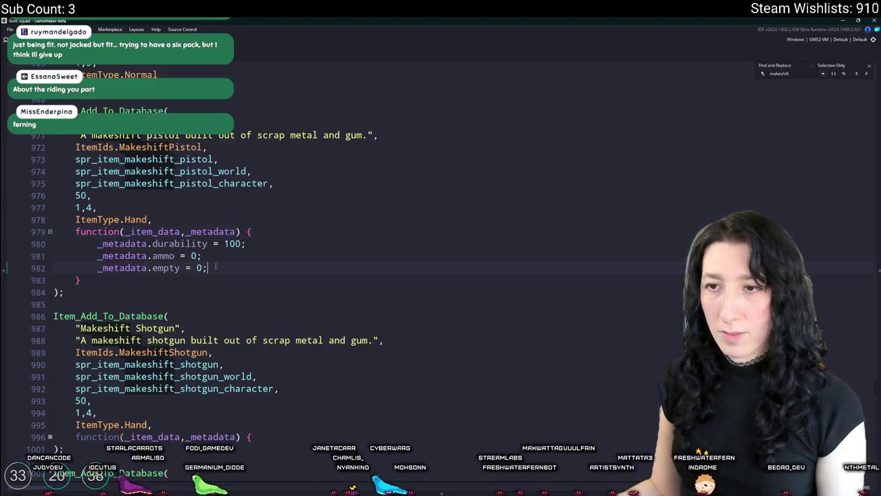
{"action": "key", "text": "Return"}
{"action": "type", "text": "upgrades : { \t\t\tgum_enhancer : 0, \t\t\tbarrel_extender : 0, \t\t\tspeed_reloader : 0, \t\t\tammo_drum : 0 \t\t}"}
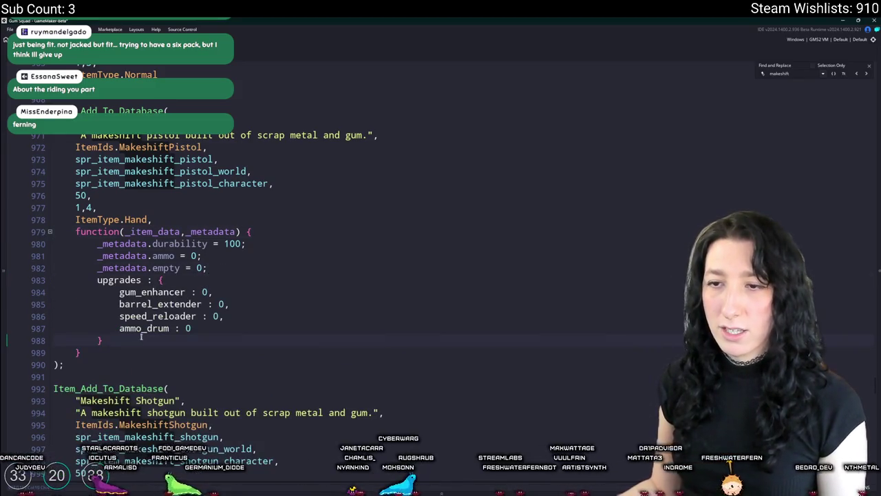
{"action": "left_click", "coordinate": [479, 258]}
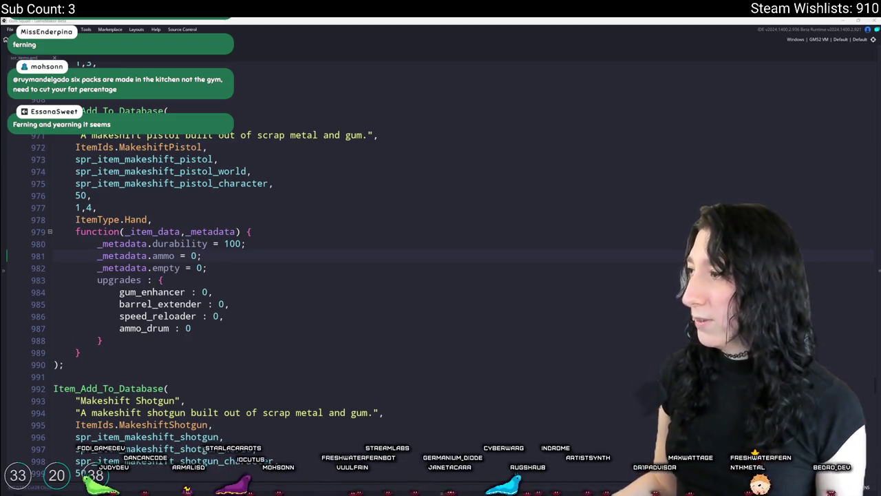
{"action": "key", "text": "alt+Tab"}
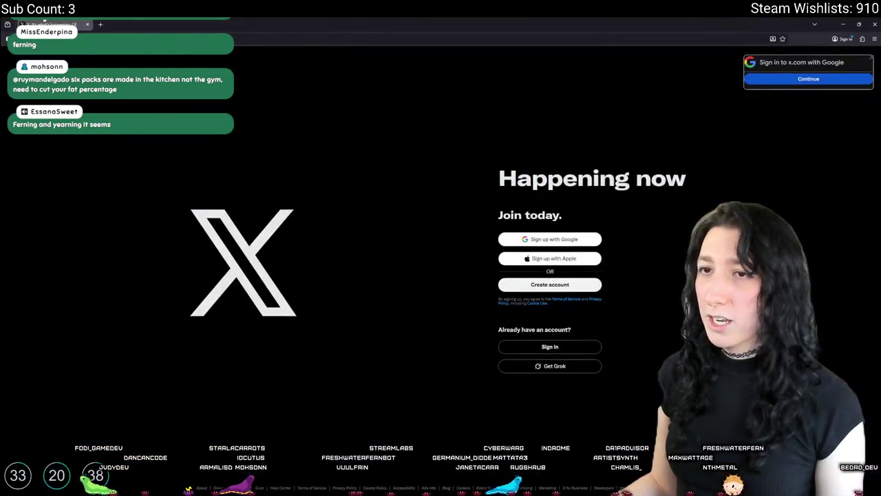
{"action": "key", "text": "alt+Tab"}
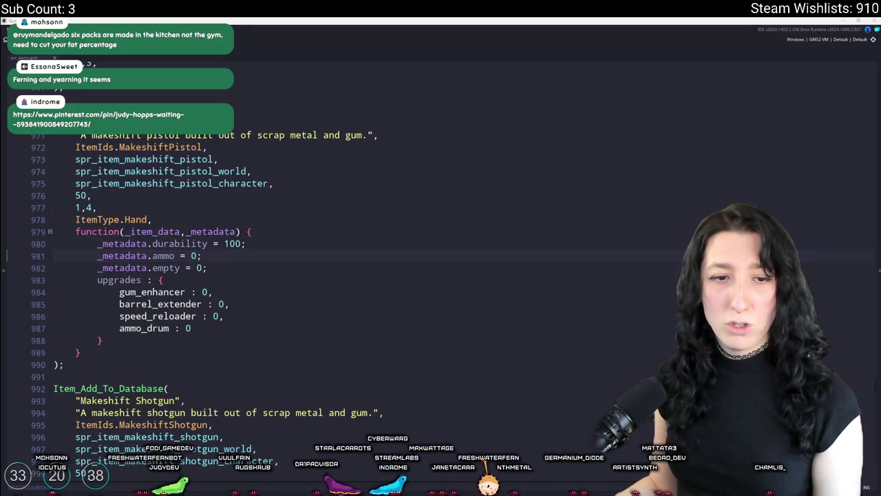
Switch to the browser showing the tweet's full-size photo.
{"action": "key", "text": "alt+Tab"}
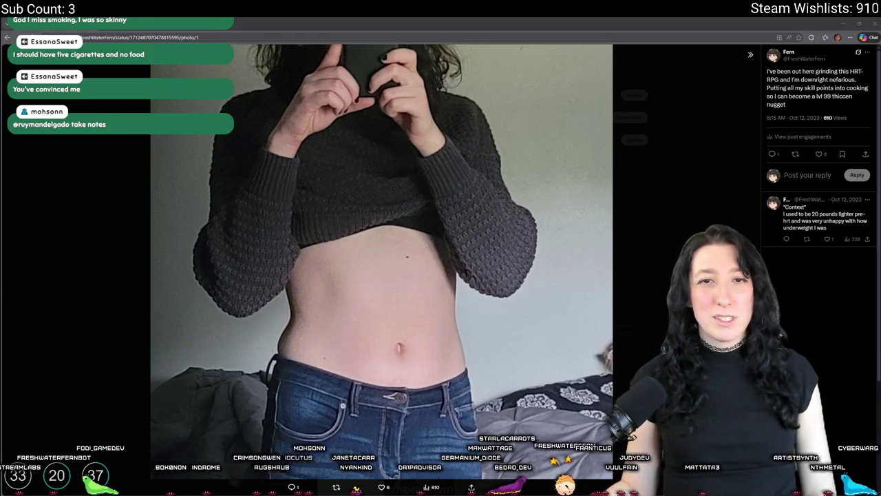
Dismiss Pinterest's sign-up prompt and close the tweet's browser window.
{"action": "key", "text": "alt+Tab"}
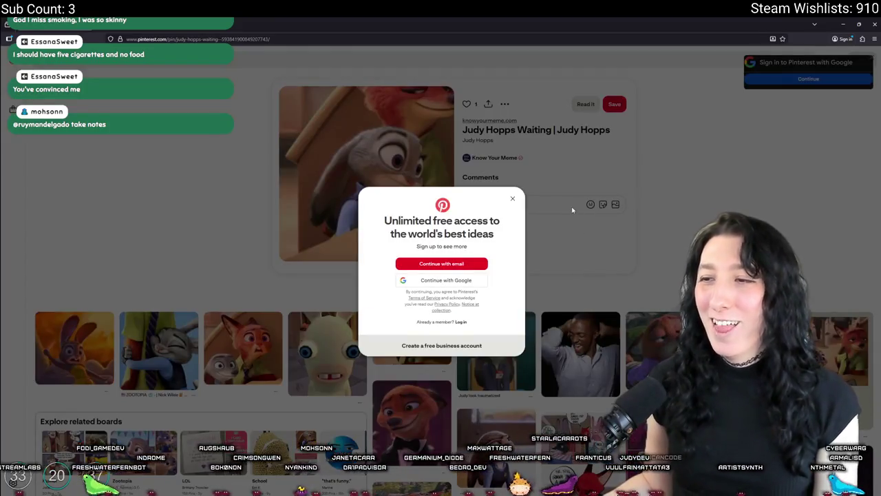
{"action": "left_click", "coordinate": [172, 173]}
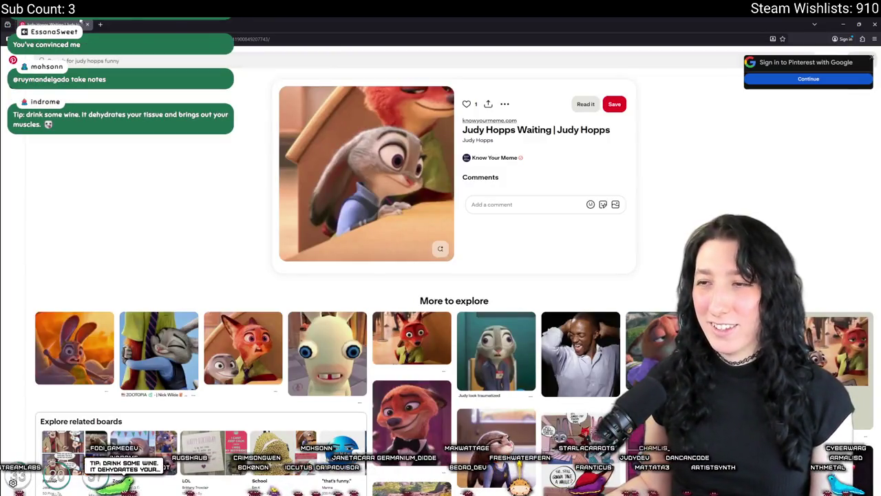
{"action": "key", "text": "alt+Tab"}
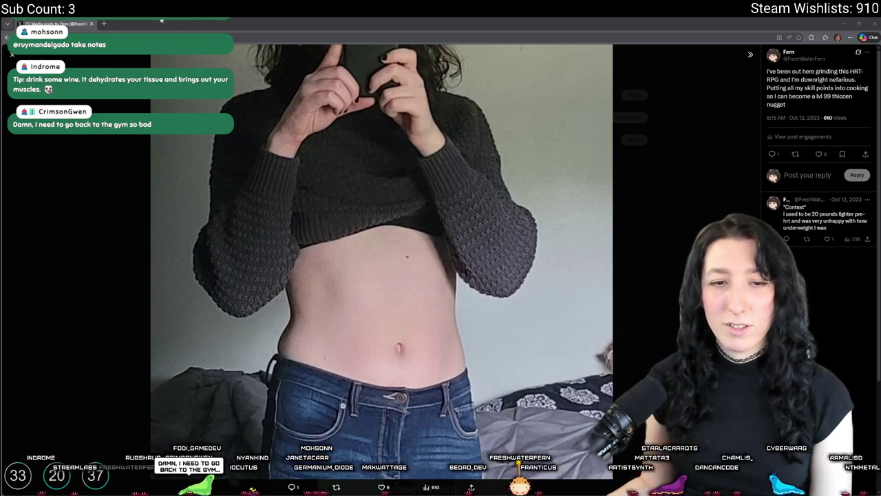
{"action": "left_click", "coordinate": [90, 23]}
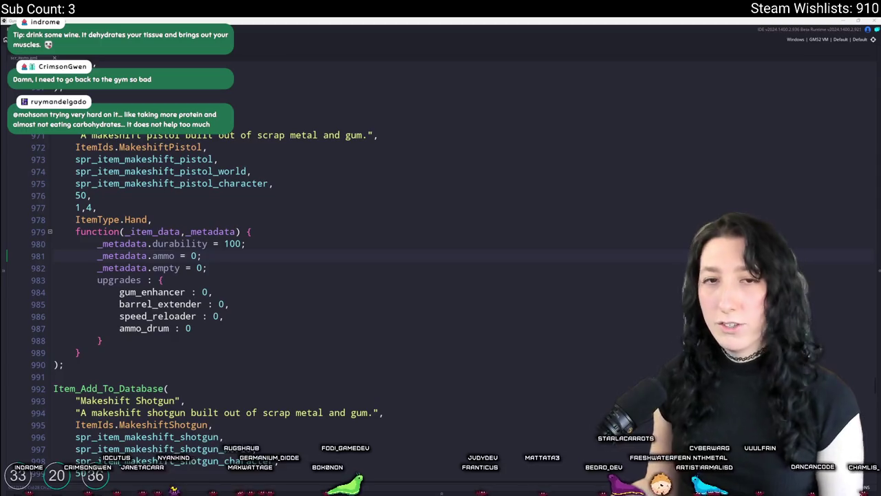
Launch the Discord app from the Windows search.
{"action": "key", "text": "super"}
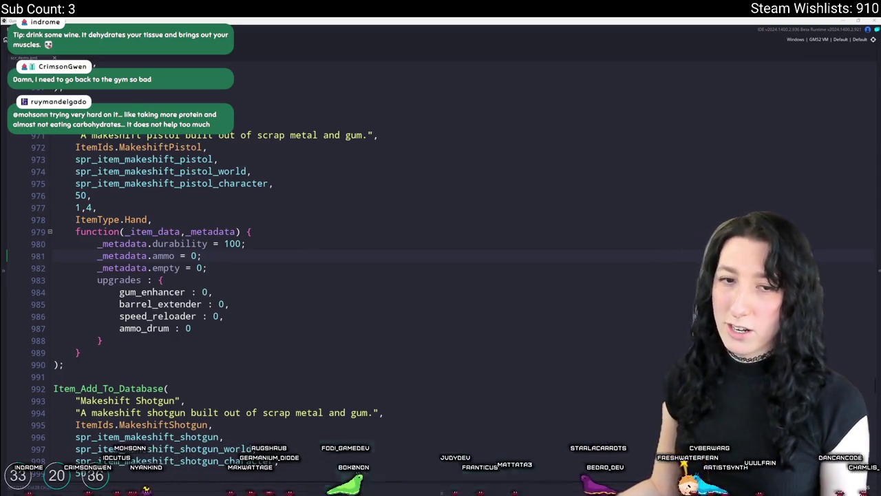
{"action": "type", "text": "discord"}
{"action": "left_click", "coordinate": [382, 321]}
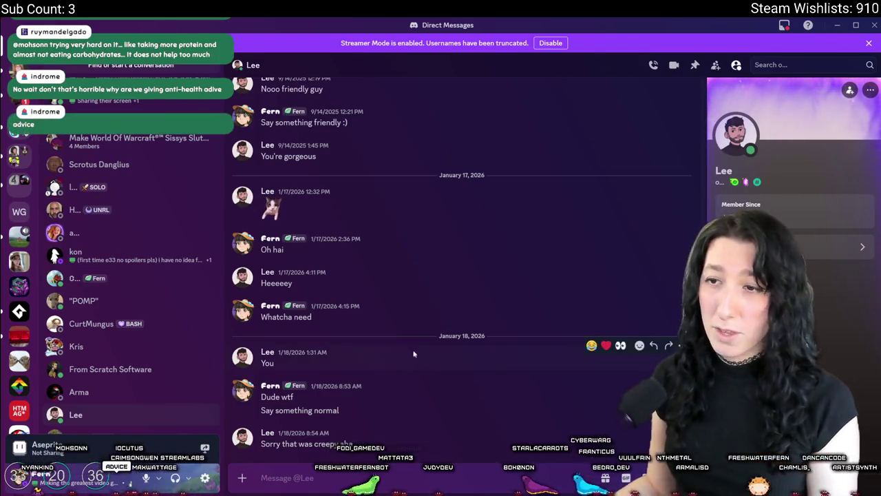
Scroll through the Discord DM history, highlighting the 'Whatcha need' message and older messages.
{"action": "scroll", "coordinate": [399, 351], "scroll_direction": "up", "scroll_amount": 3}
{"action": "scroll", "coordinate": [398, 351], "scroll_direction": "down", "scroll_amount": 3}
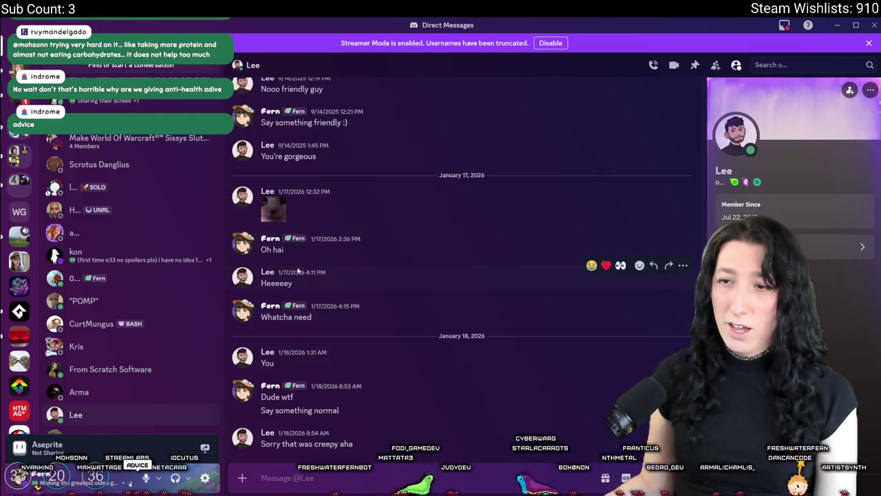
{"action": "mouse_move", "coordinate": [313, 317]}
{"action": "left_mouse_down"}
{"action": "mouse_move", "coordinate": [282, 320]}
{"action": "mouse_move", "coordinate": [275, 120]}
{"action": "left_mouse_up"}
{"action": "left_click", "coordinate": [362, 426]}
{"action": "scroll", "coordinate": [361, 426], "scroll_direction": "up", "scroll_amount": 2}
{"action": "scroll", "coordinate": [359, 406], "scroll_direction": "up", "scroll_amount": 5}
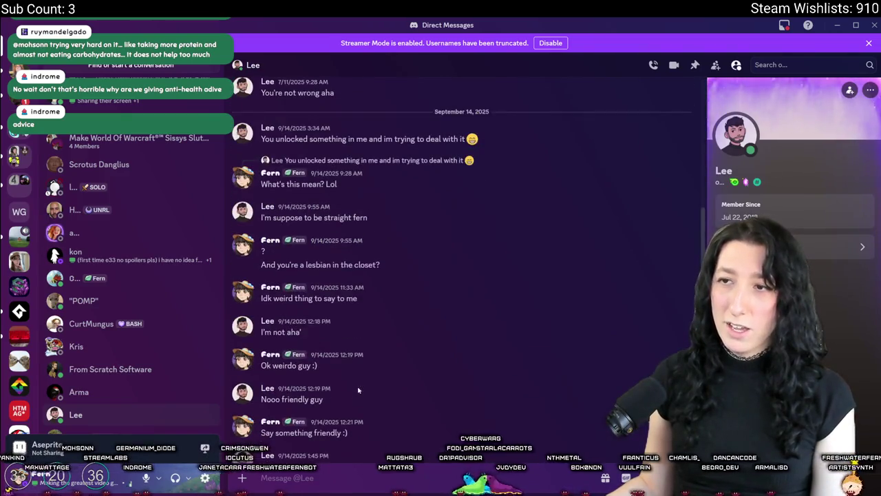
{"action": "scroll", "coordinate": [338, 231], "scroll_direction": "up", "scroll_amount": 1}
{"action": "left_click_drag", "start_coordinate": [369, 252], "coordinate": [264, 252]}
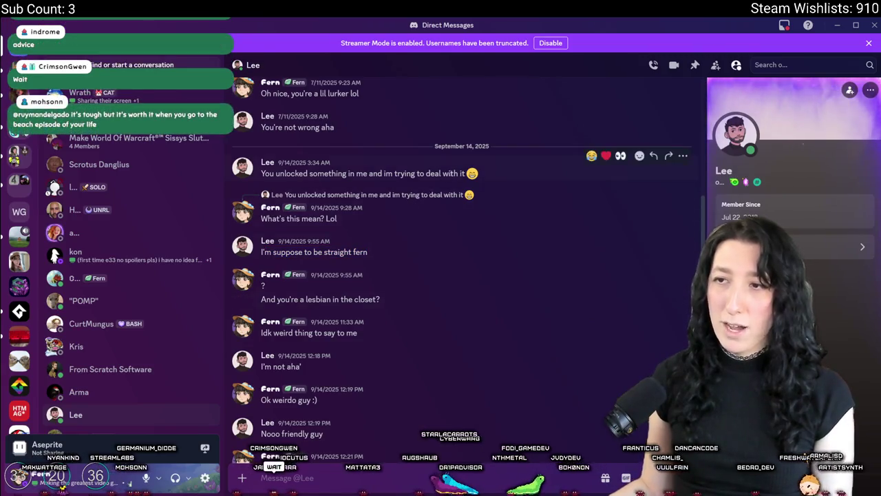
{"action": "left_click_drag", "start_coordinate": [454, 173], "coordinate": [357, 174]}
{"action": "left_click", "coordinate": [522, 215]}
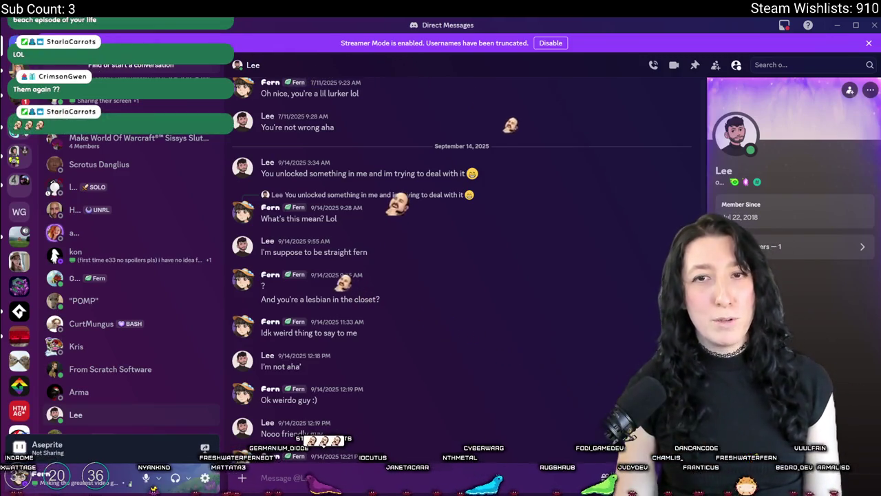
Bring the January 17–18 messages into view, then minimize Discord to reveal the items script.
{"action": "scroll", "coordinate": [20, 276], "scroll_direction": "down", "scroll_amount": 5}
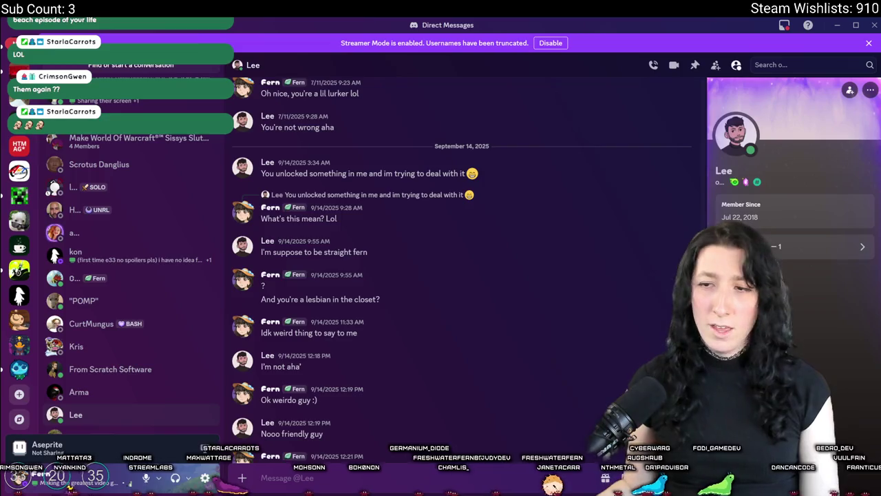
{"action": "scroll", "coordinate": [396, 232], "scroll_direction": "down", "scroll_amount": 5}
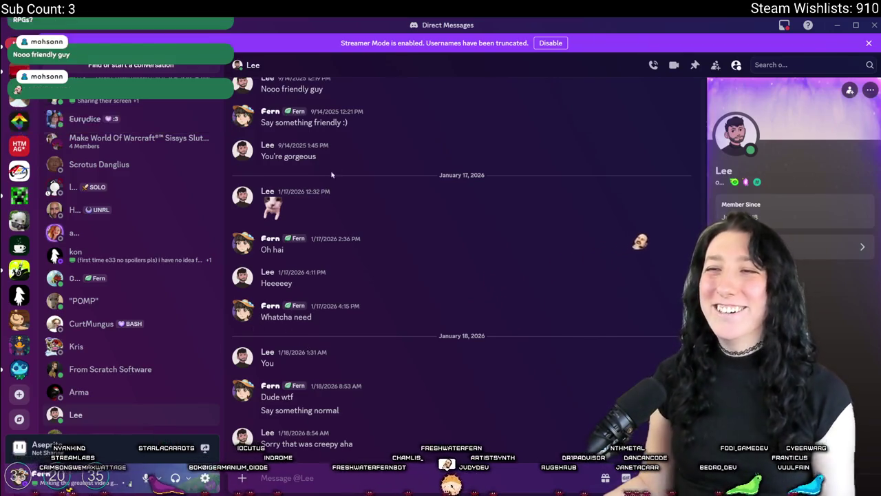
{"action": "scroll", "coordinate": [345, 157], "scroll_direction": "up", "scroll_amount": 2}
{"action": "scroll", "coordinate": [345, 157], "scroll_direction": "up", "scroll_amount": 2}
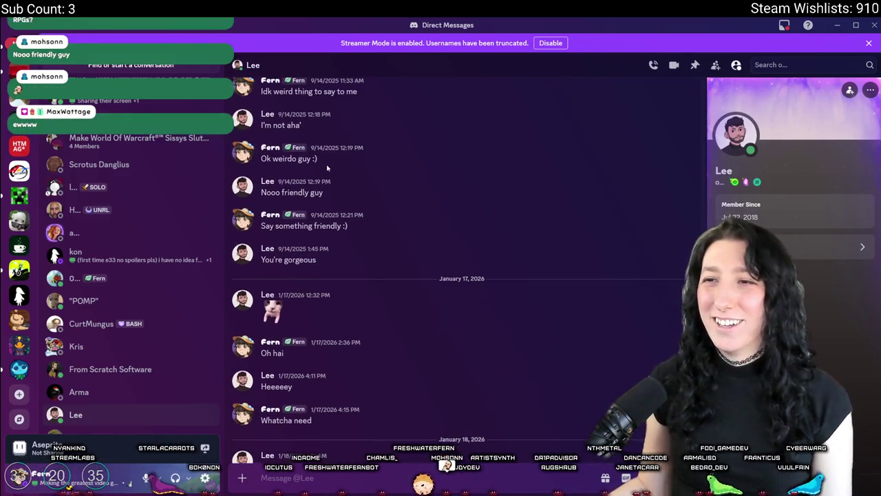
{"action": "scroll", "coordinate": [348, 180], "scroll_direction": "up", "scroll_amount": 2}
{"action": "scroll", "coordinate": [355, 185], "scroll_direction": "up", "scroll_amount": 1}
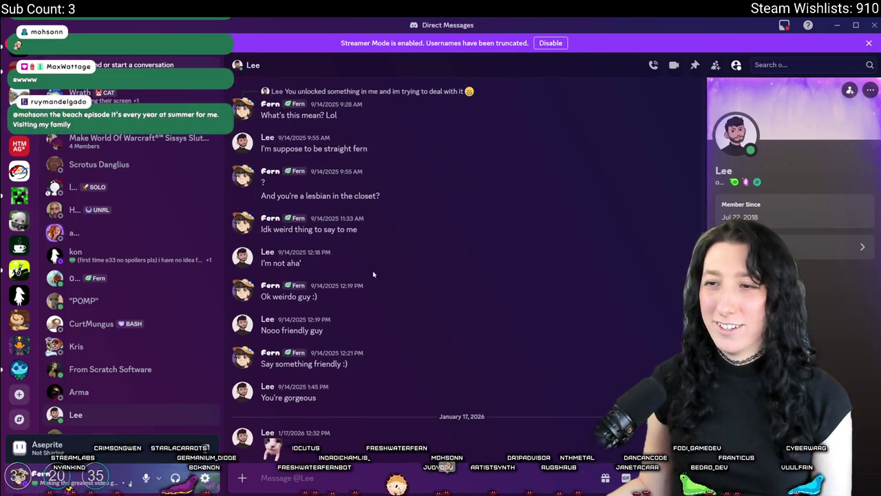
{"action": "scroll", "coordinate": [403, 300], "scroll_direction": "down", "scroll_amount": 6}
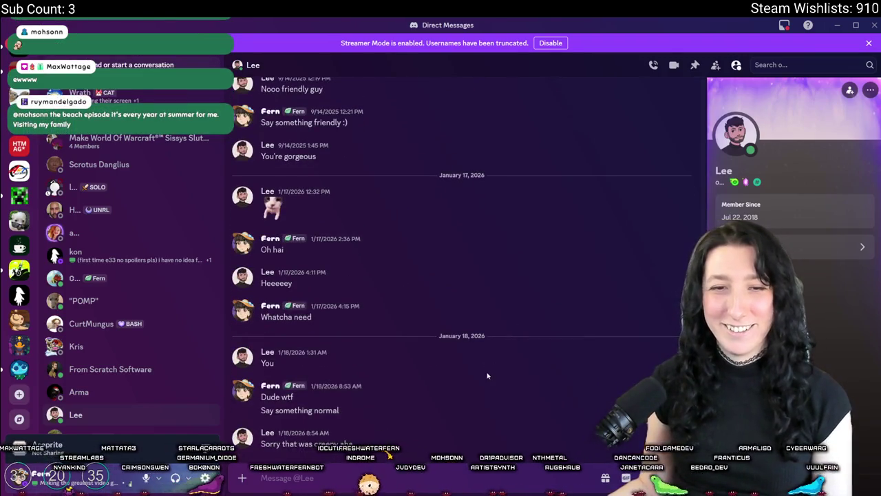
{"action": "left_click", "coordinate": [836, 25]}
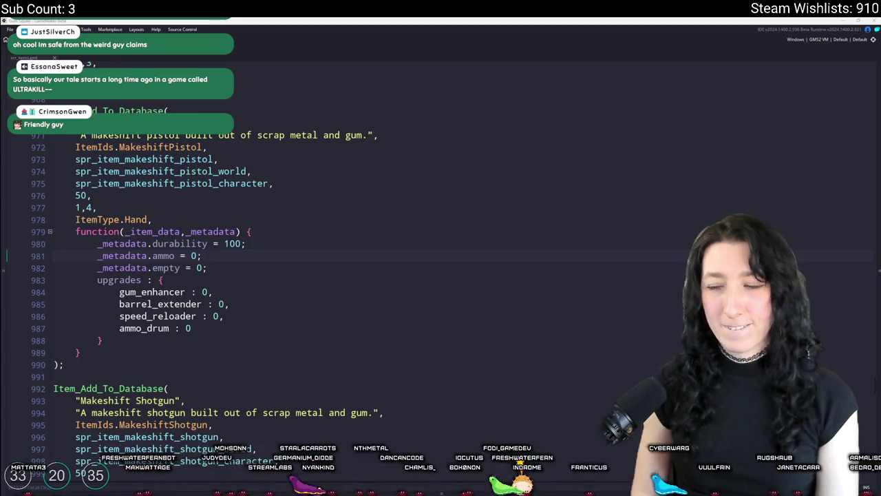
Find Discord in the Windows system search and launch it.
{"action": "key", "text": "super"}
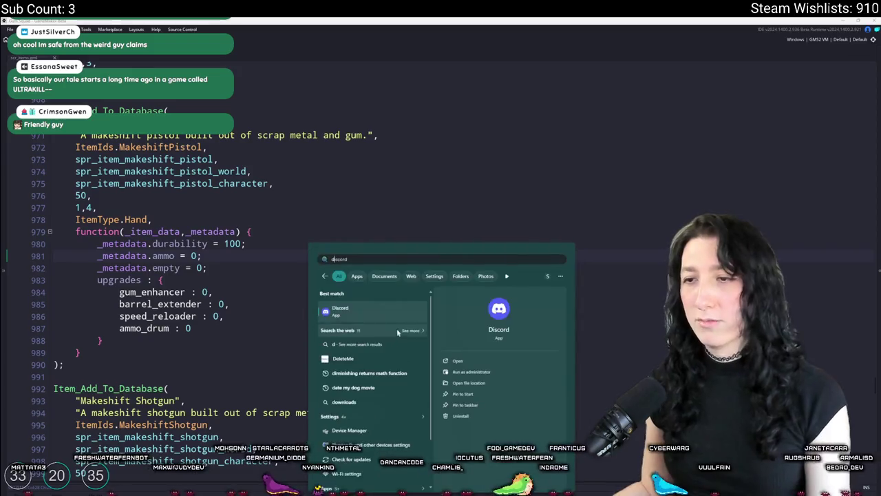
{"action": "left_click", "coordinate": [382, 306]}
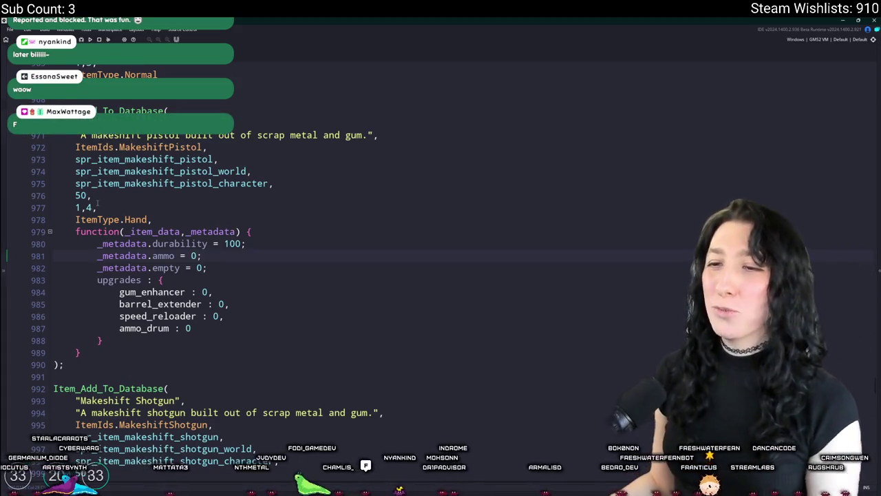
{"action": "left_click", "coordinate": [310, 281]}
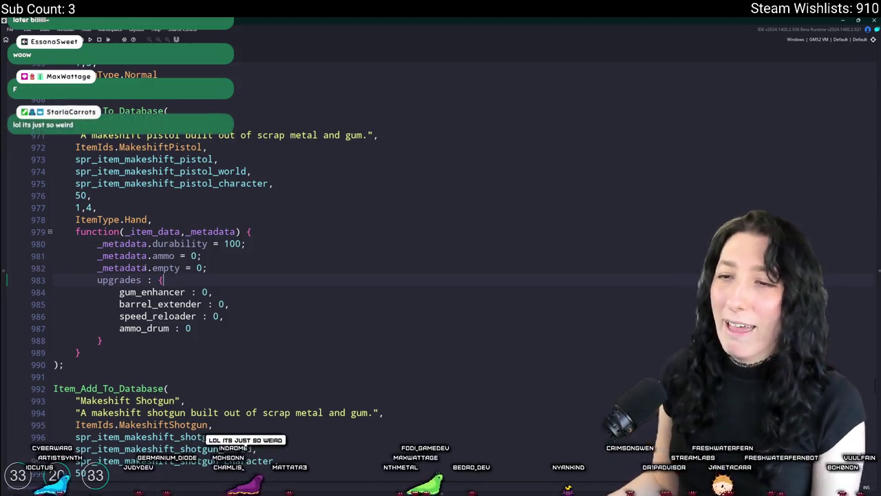
Turn line 983 into '_metadata.upgrades =' by adding the prefix and replacing the colon.
{"action": "left_click", "coordinate": [98, 280]}
{"action": "type", "text": "_metadata."}
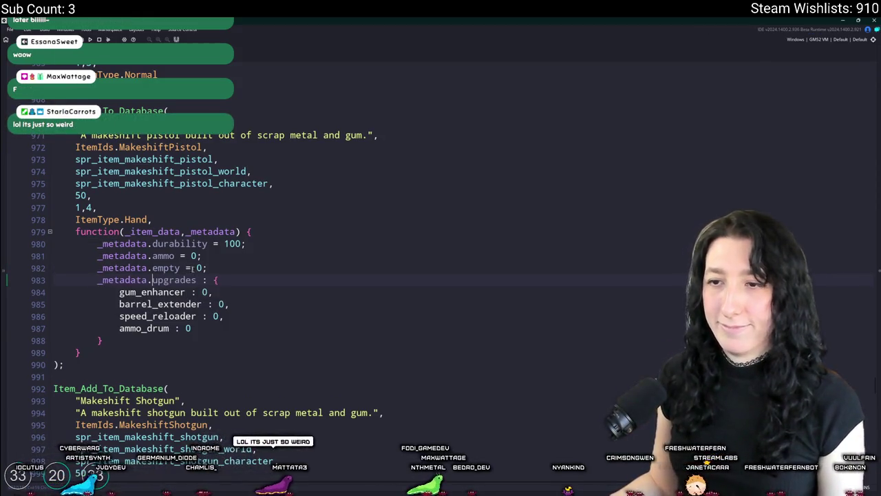
{"action": "key", "text": "Right"}
{"action": "key", "text": "Right"}
{"action": "key", "text": "Delete"}
{"action": "type", "text": "="}
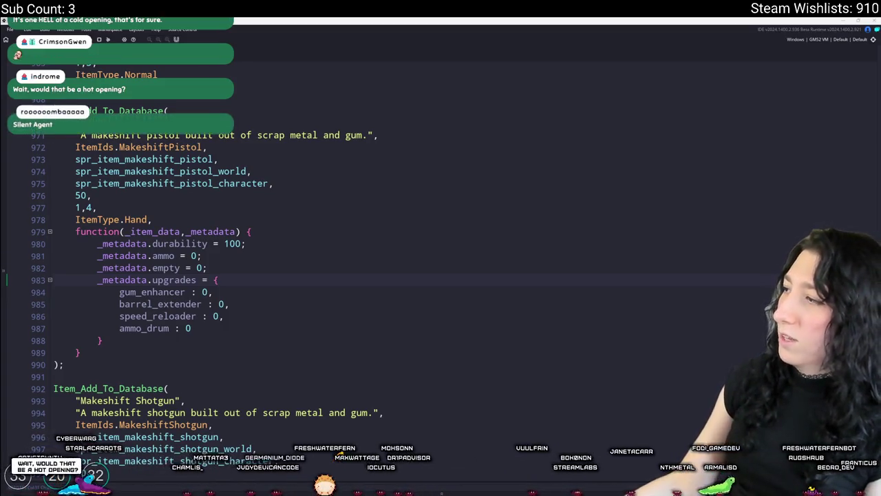
Copy the Getty Images preview photo from the browser's image search results.
{"action": "key", "text": "alt+Tab"}
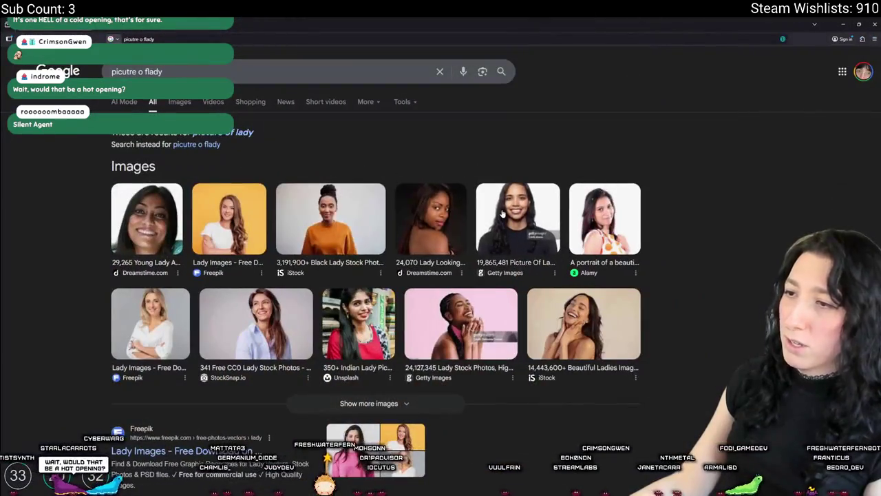
{"action": "left_click", "coordinate": [517, 219]}
{"action": "right_click", "coordinate": [703, 211]}
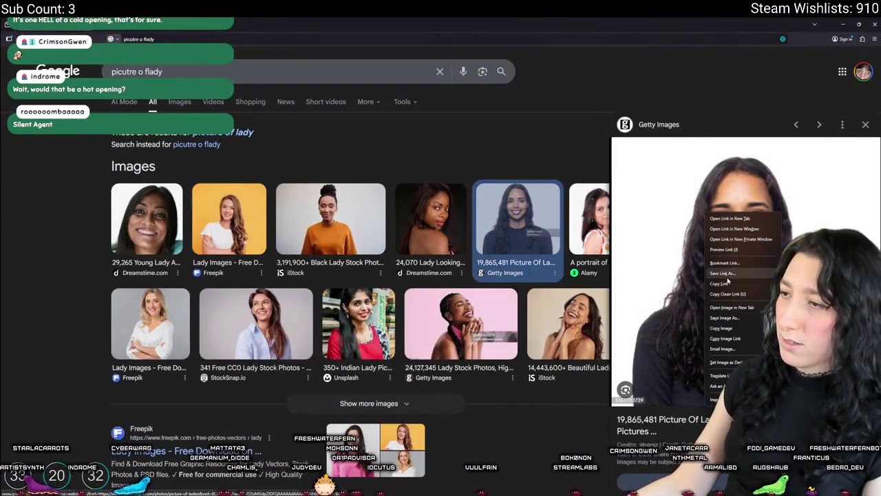
{"action": "left_click", "coordinate": [712, 325]}
Switch to Aseprite and start a new sprite for the copied photo.
{"action": "key", "text": "alt+Tab"}
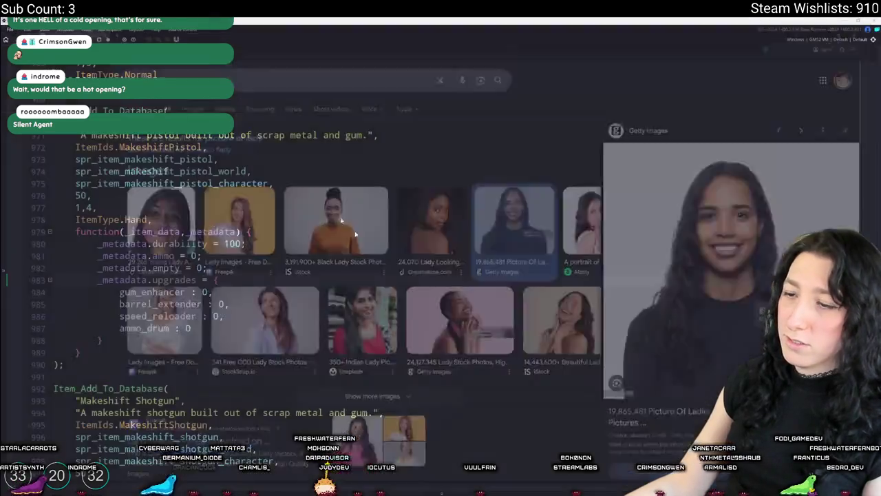
{"action": "key", "text": "alt+Tab"}
{"action": "key", "text": "Tab"}
{"action": "key", "text": "ctrl+n"}
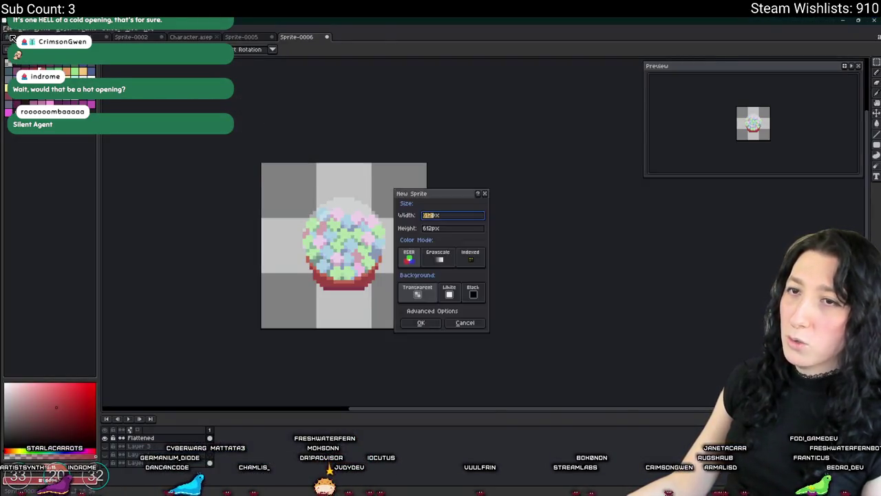
{"action": "key", "text": "Return"}
{"action": "key", "text": "ctrl+v"}
{"action": "scroll", "coordinate": [320, 110], "scroll_direction": "up", "scroll_amount": 3}
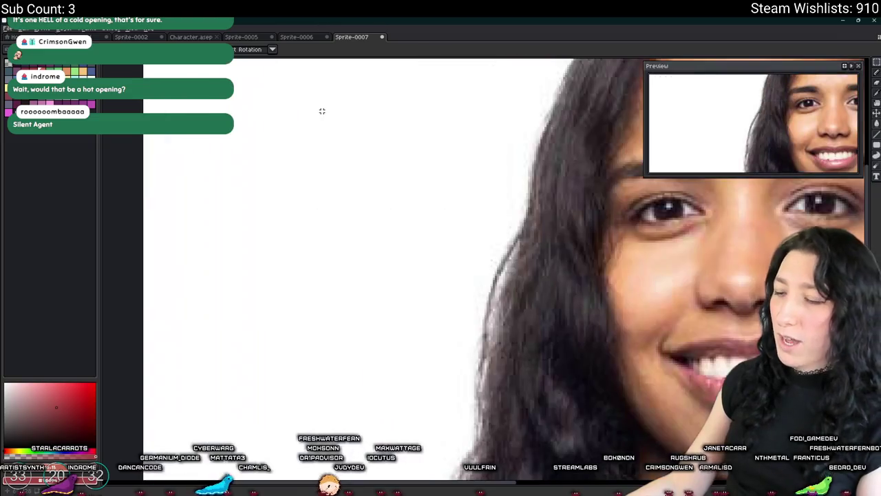
{"action": "scroll", "coordinate": [399, 145], "scroll_direction": "down", "scroll_amount": 2}
{"action": "left_click_drag", "start_coordinate": [533, 155], "coordinate": [521, 163]}
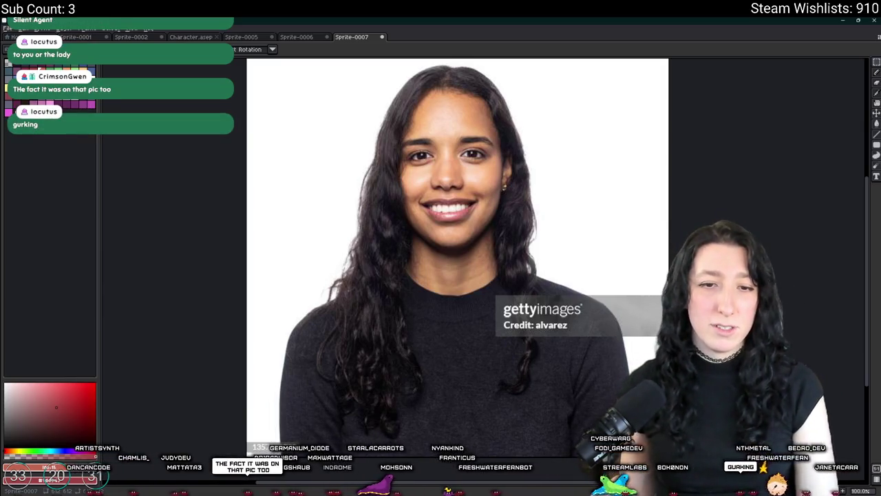
{"action": "left_click", "coordinate": [382, 36]}
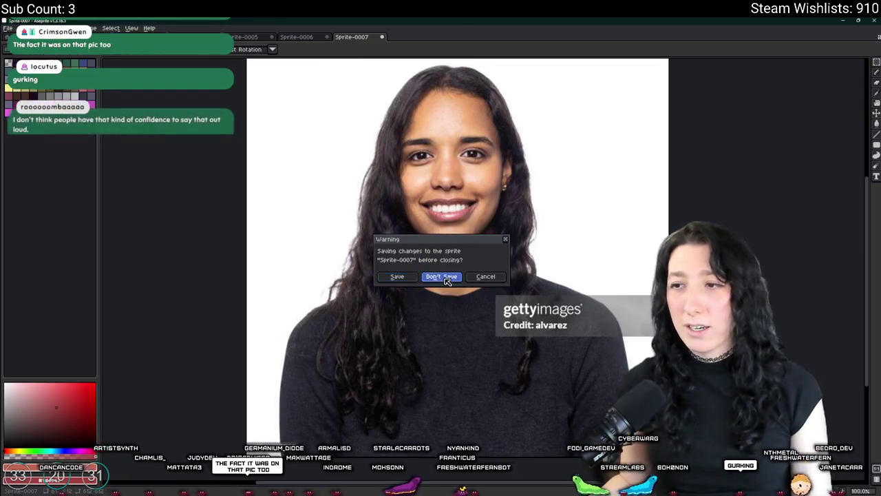
{"action": "left_click", "coordinate": [441, 278]}
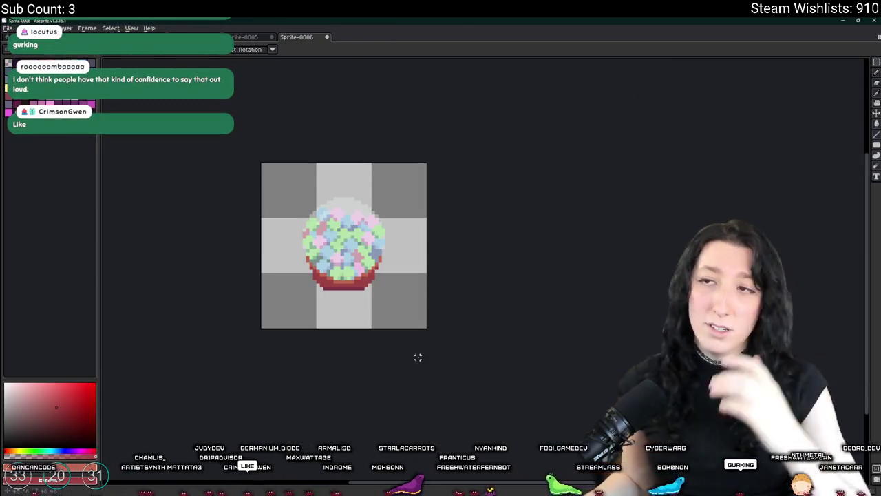
Put the caret after speed_reloader on line 986, then browse Discord's post·your·work channel.
{"action": "key", "text": "alt+Tab"}
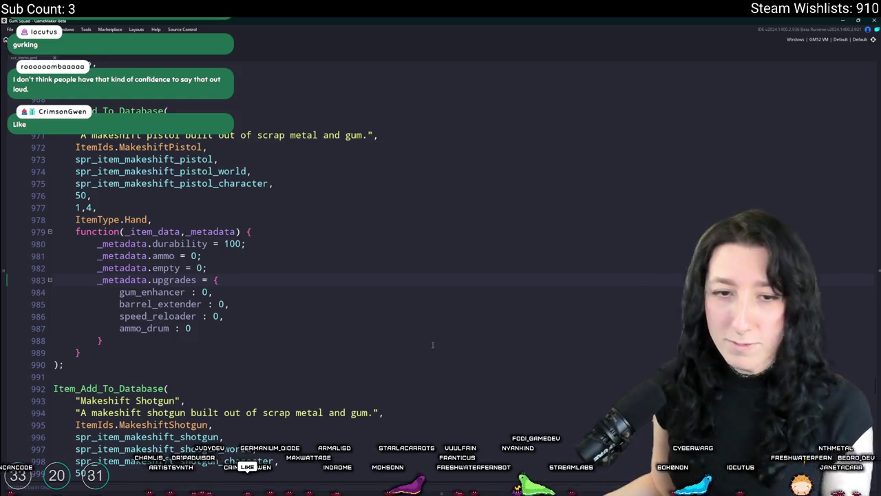
{"action": "left_click", "coordinate": [379, 314]}
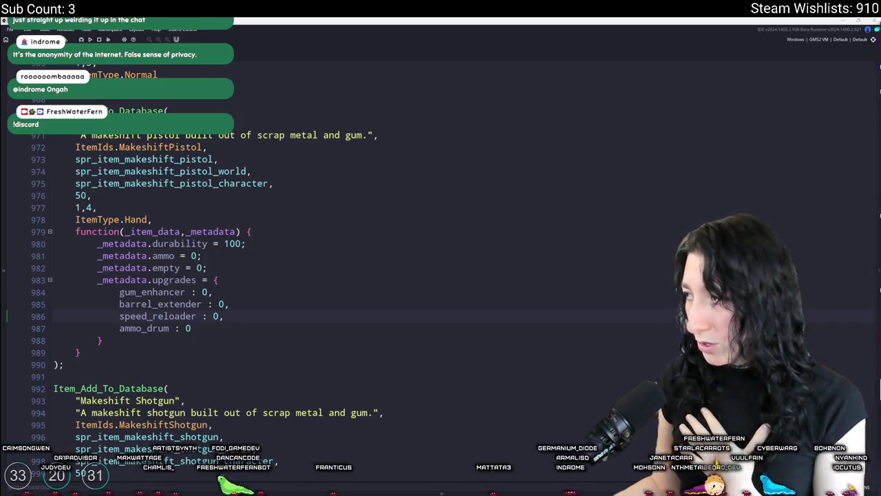
{"action": "scroll", "coordinate": [131, 266], "scroll_direction": "up", "scroll_amount": 10}
{"action": "scroll", "coordinate": [131, 266], "scroll_direction": "down", "scroll_amount": 5}
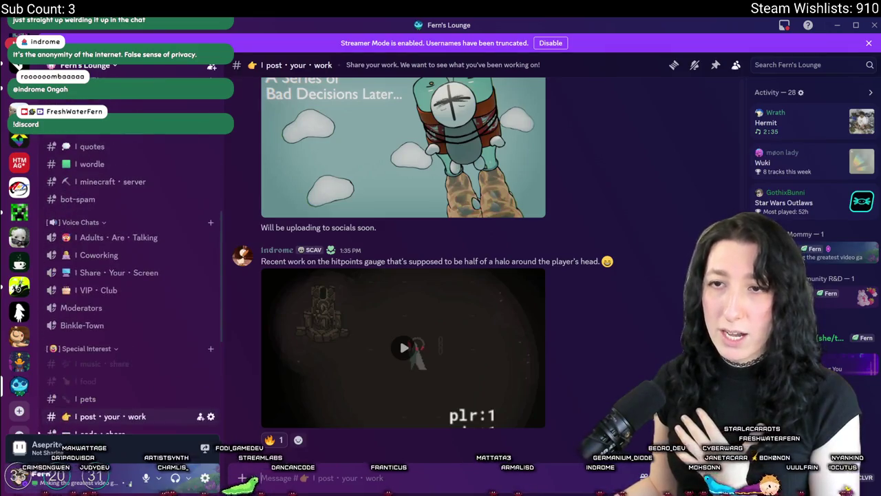
Switch from Discord back to the GameMaker items script.
{"action": "key", "text": "alt+Tab"}
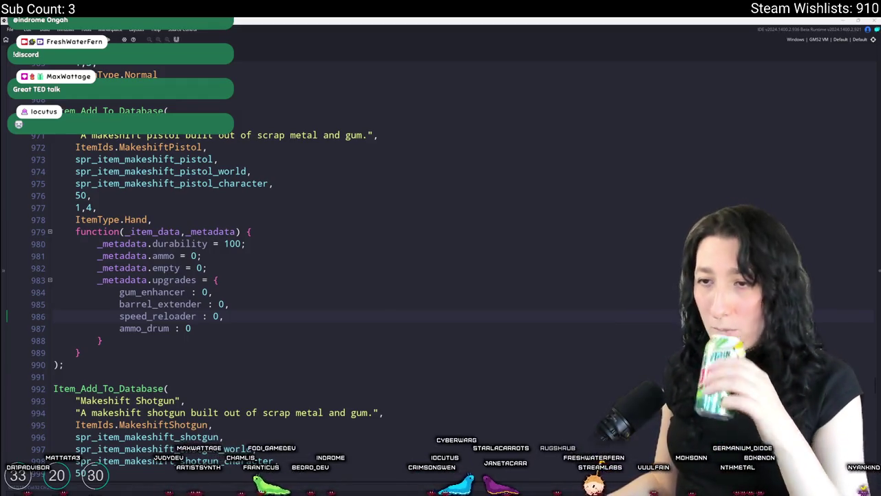
{"action": "left_click", "coordinate": [389, 137]}
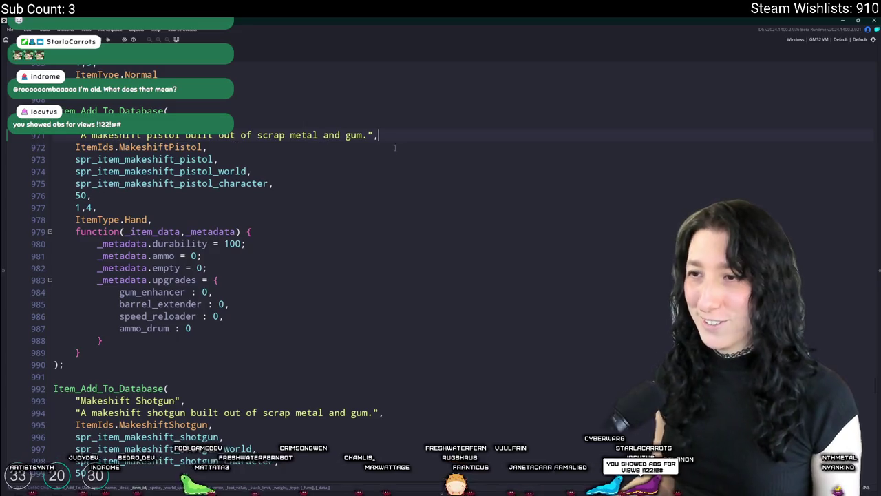
{"action": "scroll", "coordinate": [154, 260], "scroll_direction": "down", "scroll_amount": 1}
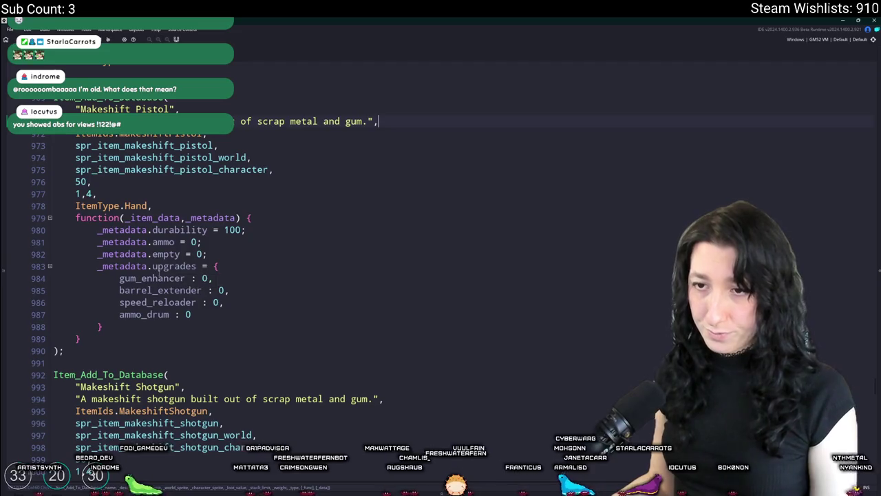
{"action": "left_click", "coordinate": [198, 266]}
{"action": "left_click", "coordinate": [234, 260]}
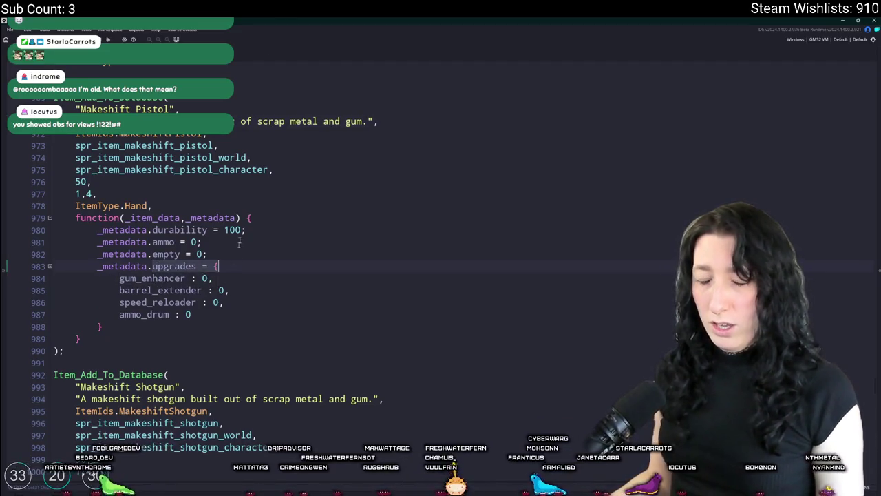
{"action": "left_click_drag", "start_coordinate": [103, 328], "coordinate": [92, 266]}
{"action": "left_click", "coordinate": [97, 265]}
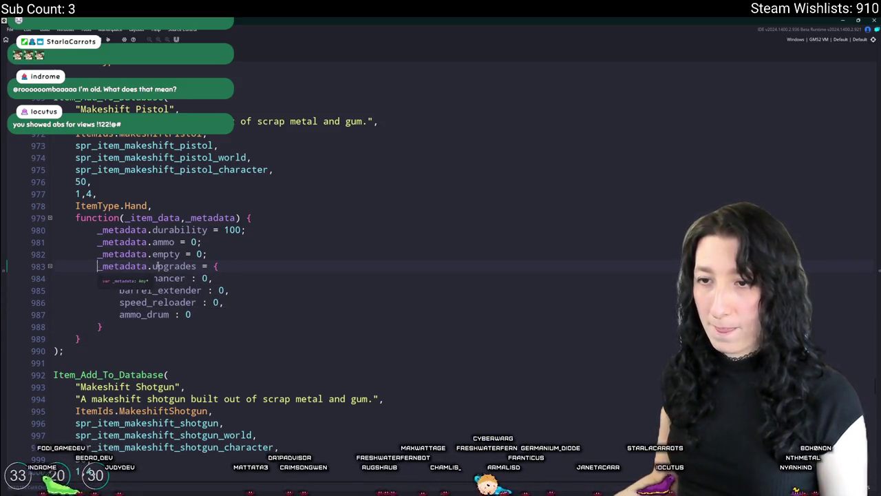
{"action": "scroll", "coordinate": [251, 274], "scroll_direction": "up", "scroll_amount": 1}
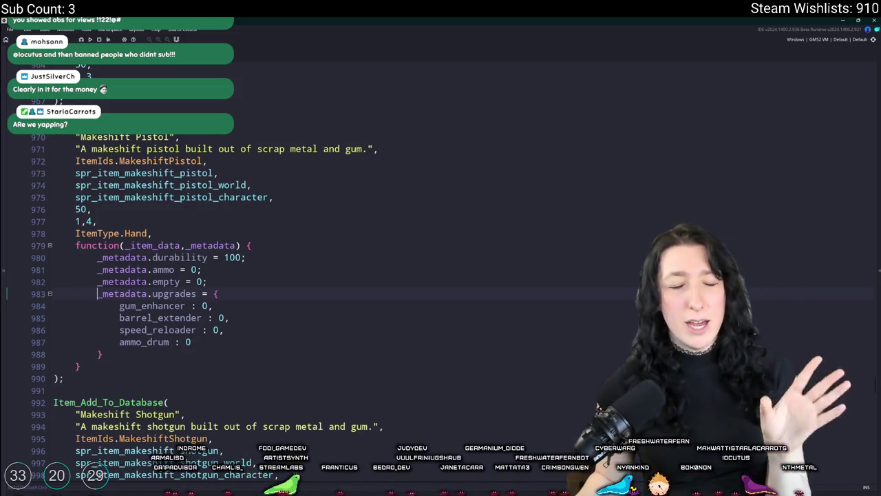
{"action": "left_click", "coordinate": [399, 160]}
{"action": "left_click", "coordinate": [400, 149]}
{"action": "left_click", "coordinate": [400, 137]}
{"action": "left_click", "coordinate": [400, 147]}
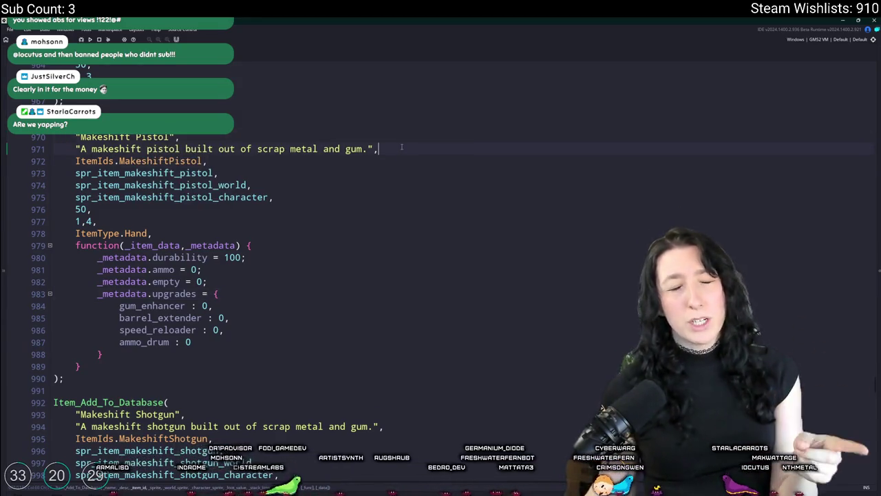
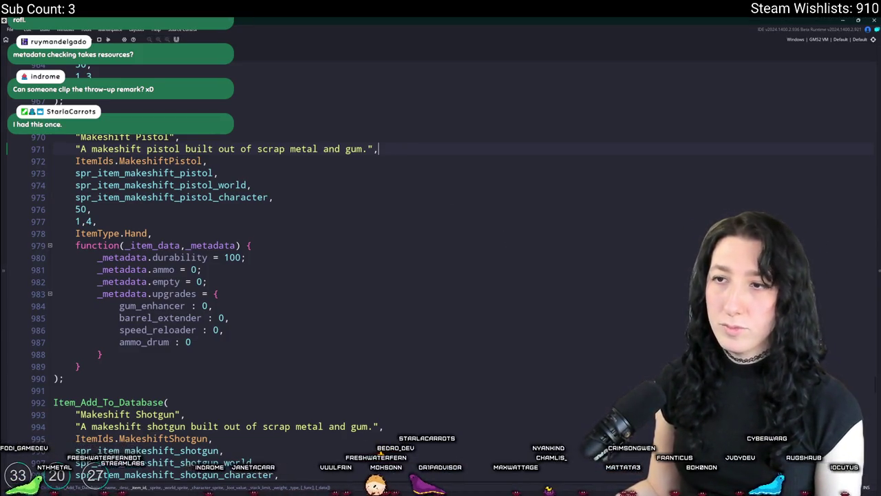
Return to the rm_playarea room, select the crafting table instance, and dock the asset browser beside it.
{"action": "key", "text": "ctrl+Tab"}
{"action": "scroll", "coordinate": [301, 181], "scroll_direction": "up", "scroll_amount": 5}
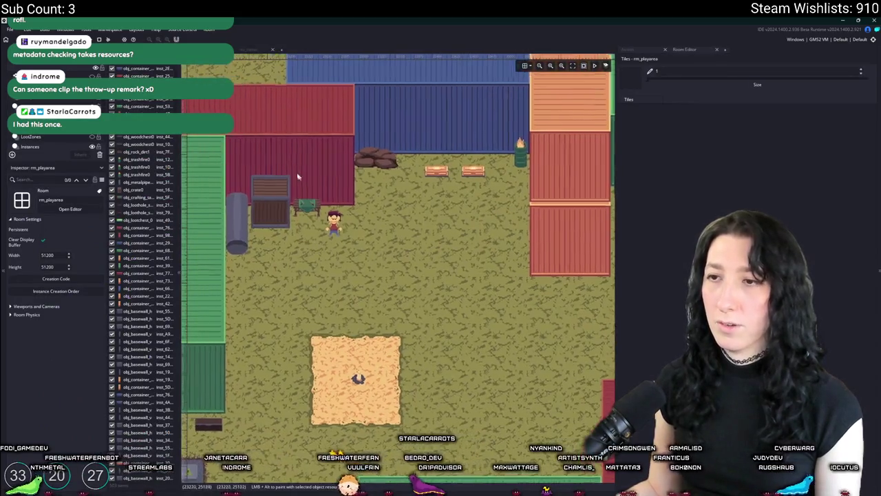
{"action": "left_click", "coordinate": [314, 246]}
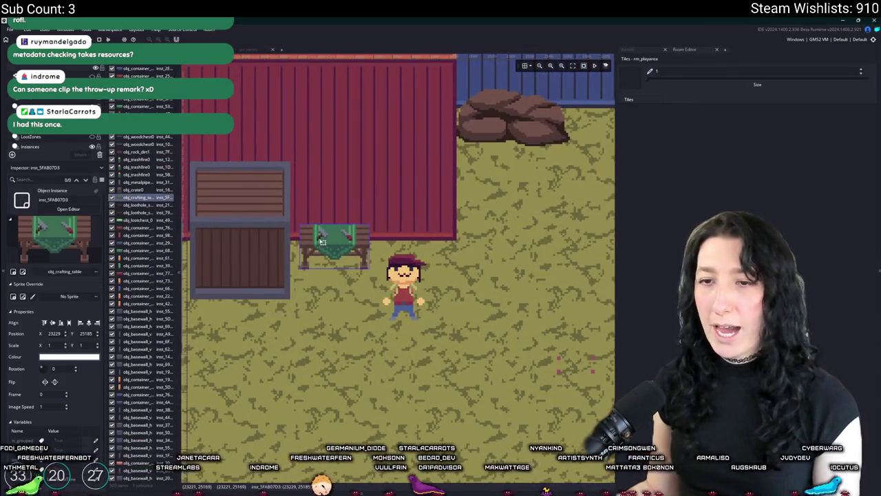
{"action": "scroll", "coordinate": [313, 246], "scroll_direction": "down", "scroll_amount": 3}
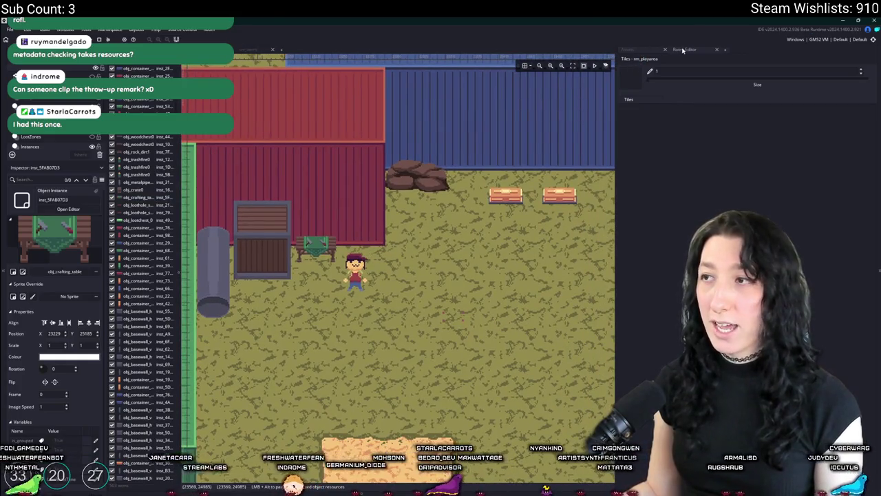
{"action": "left_click", "coordinate": [659, 50]}
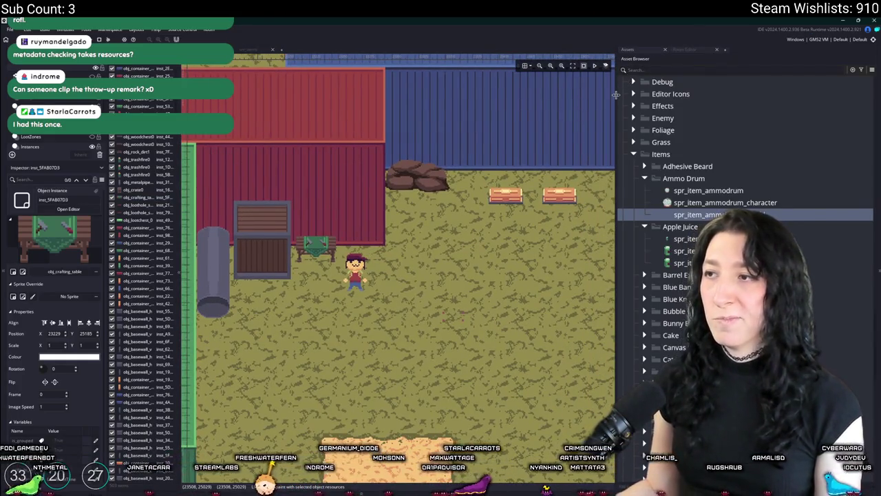
{"action": "left_click_drag", "start_coordinate": [613, 97], "coordinate": [624, 97]}
{"action": "scroll", "coordinate": [475, 244], "scroll_direction": "down", "scroll_amount": 4}
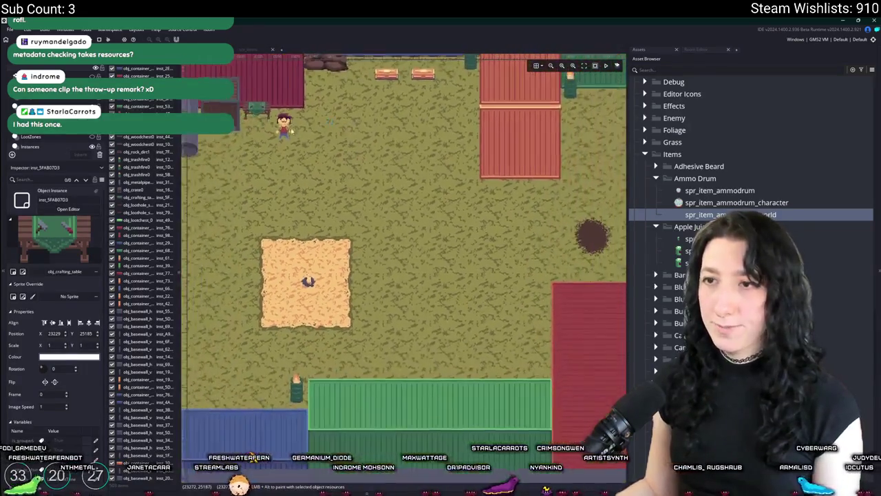
{"action": "scroll", "coordinate": [474, 244], "scroll_direction": "up", "scroll_amount": 2}
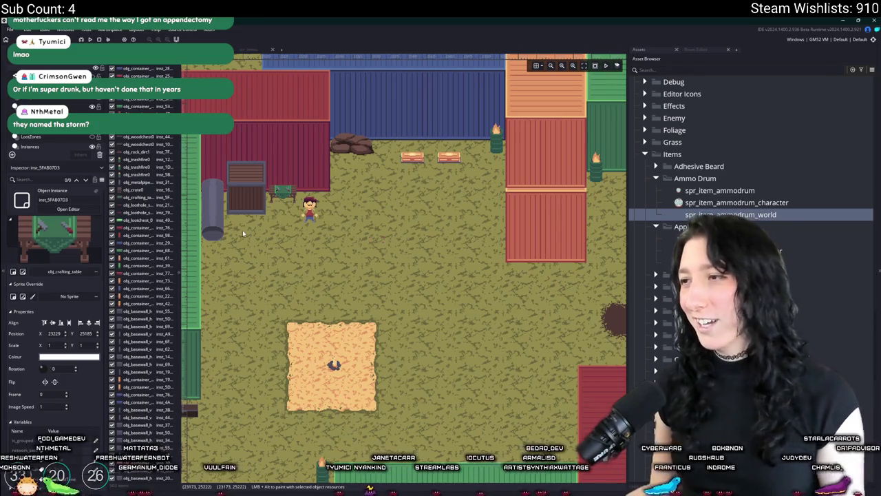
{"action": "left_click_drag", "start_coordinate": [335, 220], "coordinate": [345, 222]}
Find obj_player with Ctrl+T and open its Create event code in a full tab.
{"action": "left_click_drag", "start_coordinate": [472, 208], "coordinate": [543, 179]}
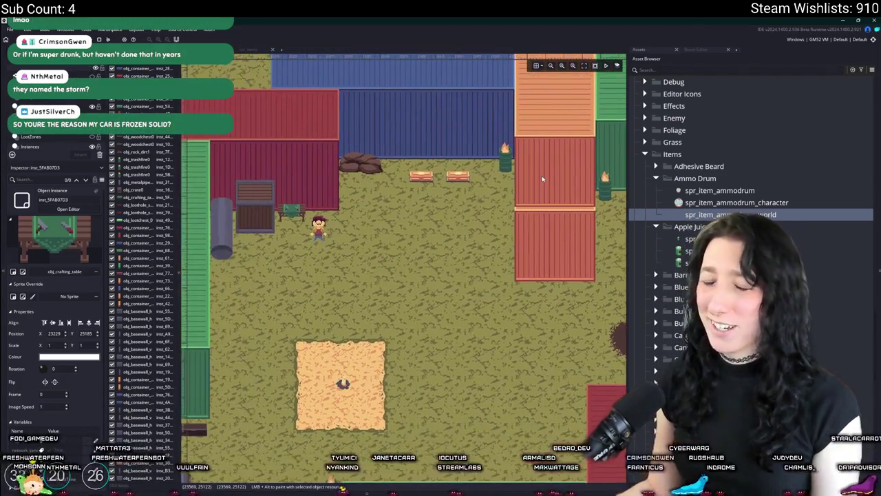
{"action": "key", "text": "ctrl+t"}
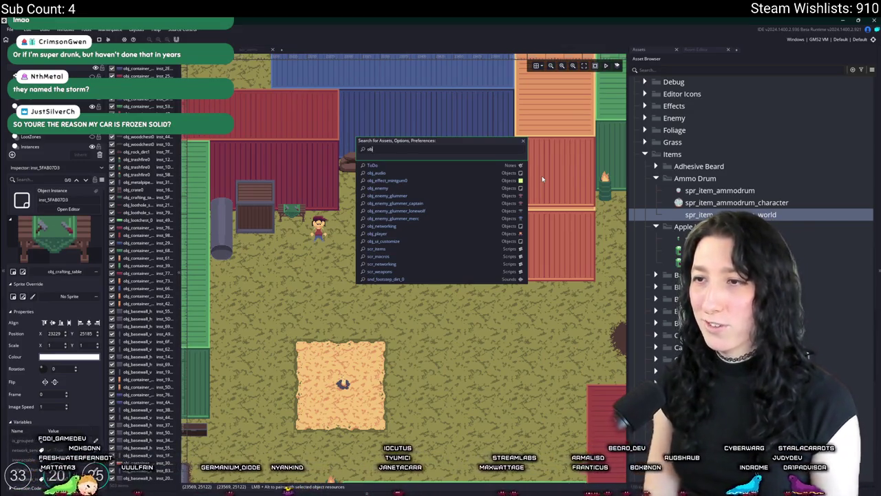
{"action": "type", "text": "_p"}
{"action": "key", "text": "BackSpace"}
{"action": "key", "text": "BackSpace"}
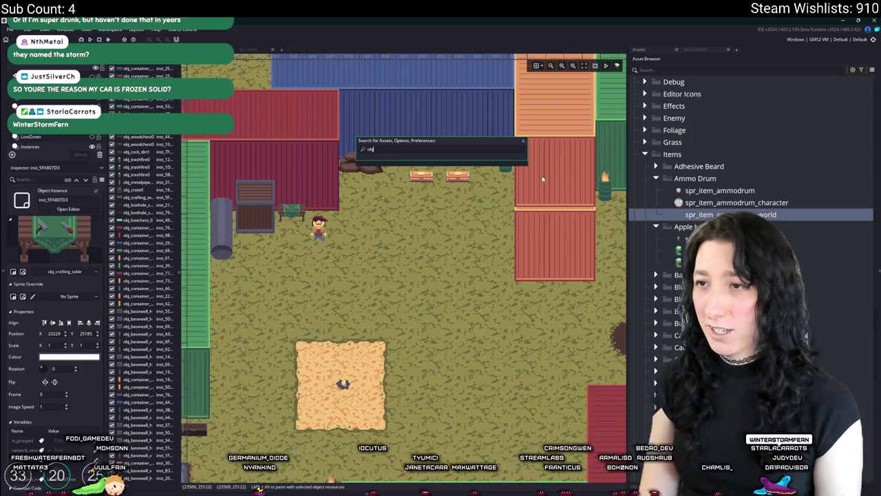
{"action": "type", "text": "la"}
{"action": "key", "text": "Return"}
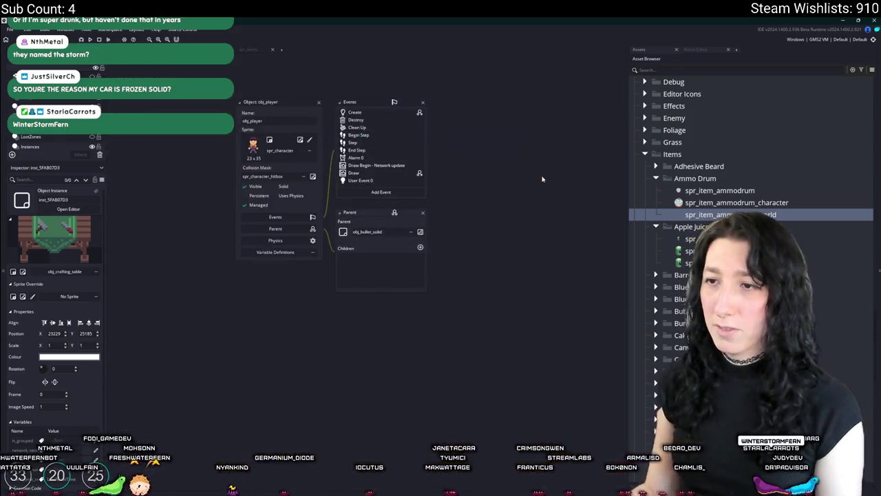
{"action": "double_click", "coordinate": [382, 112]}
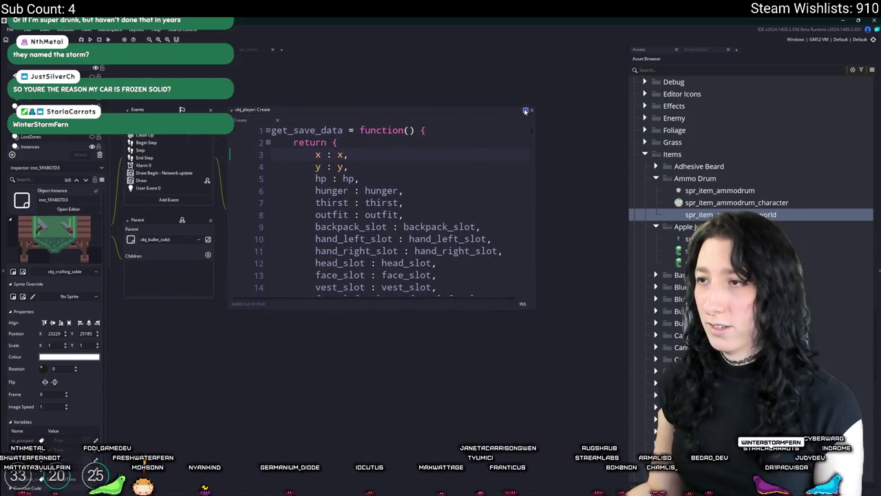
{"action": "left_click", "coordinate": [526, 111]}
{"action": "left_click", "coordinate": [508, 150]}
Replace PeaShooter on line 373 with MakeshiftPistol.
{"action": "type", "text": "ne"}
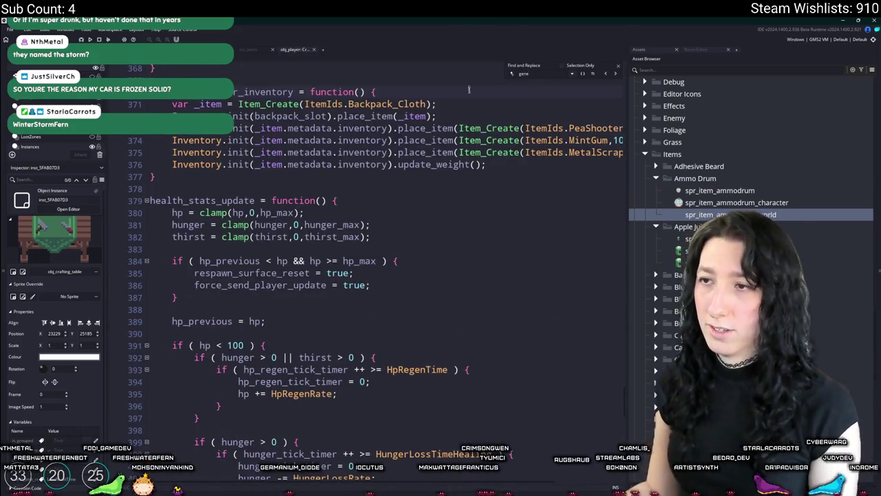
{"action": "scroll", "coordinate": [466, 76], "scroll_direction": "up", "scroll_amount": 1}
{"action": "left_click", "coordinate": [542, 179]}
{"action": "key", "text": "End"}
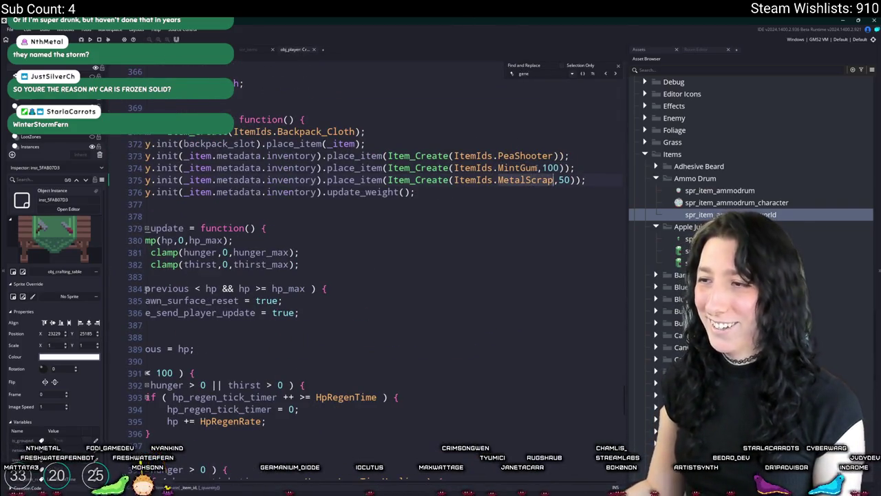
{"action": "double_click", "coordinate": [544, 156]}
{"action": "type", "text": "Make"}
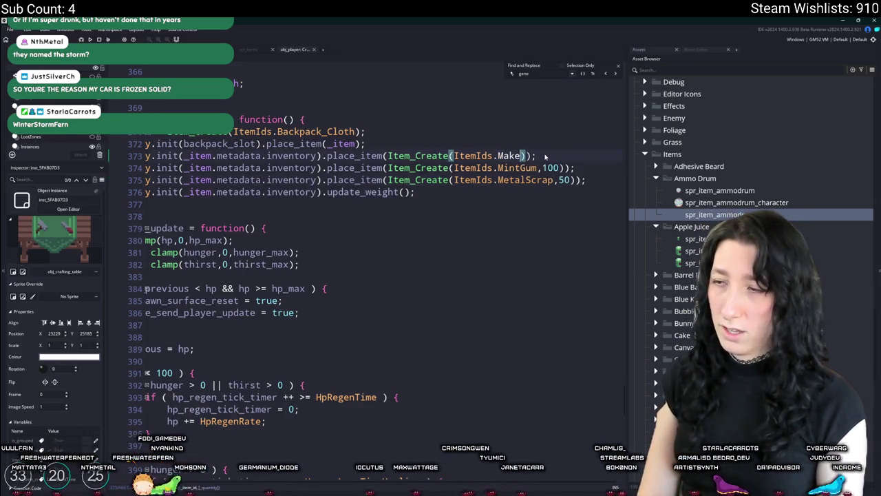
{"action": "key", "text": "Down"}
{"action": "key", "text": "Down"}
{"action": "key", "text": "Return"}
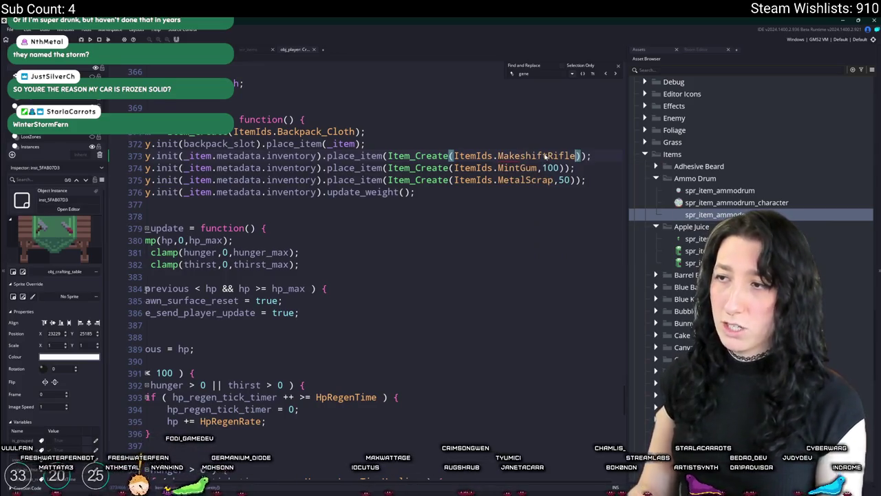
{"action": "left_click_drag", "start_coordinate": [545, 156], "coordinate": [575, 157]}
{"action": "key", "text": "BackSpace"}
{"action": "type", "text": "Pistol"}
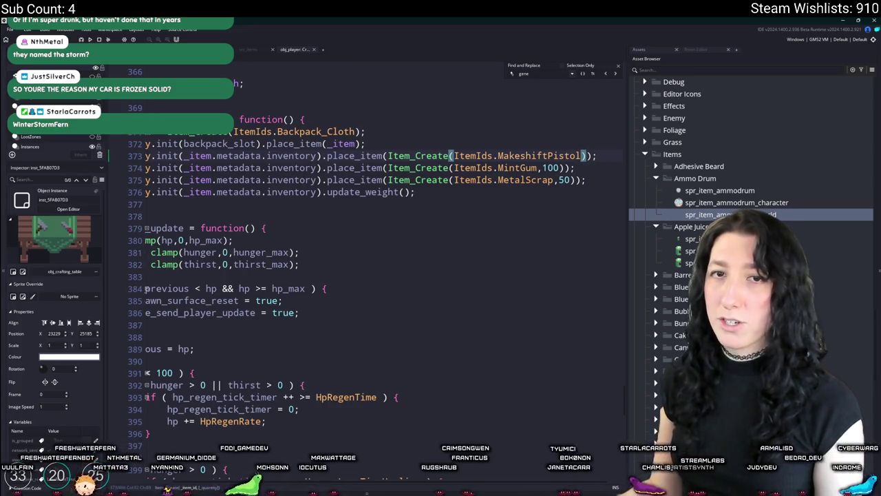
Change MetalScrap on line 375 to GumEnhancer and add an AmmoDrum line below it.
{"action": "left_click", "coordinate": [527, 181]}
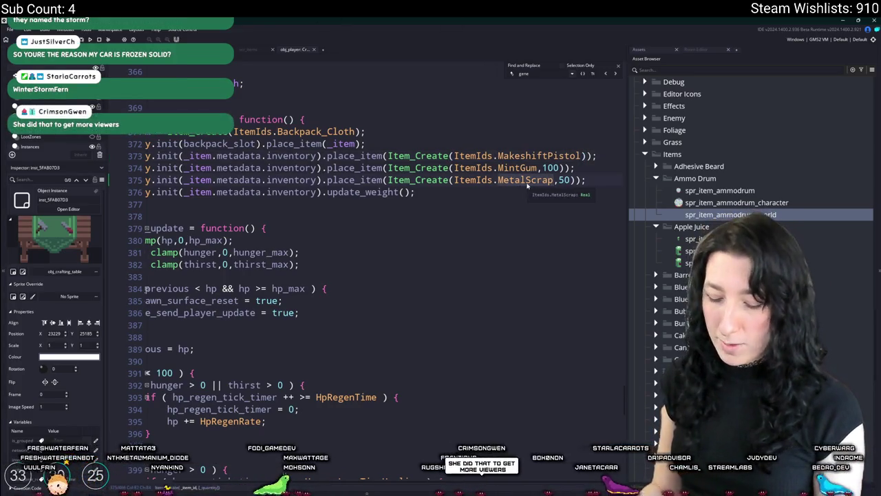
{"action": "double_click", "coordinate": [527, 180]}
{"action": "type", "text": "Gum"}
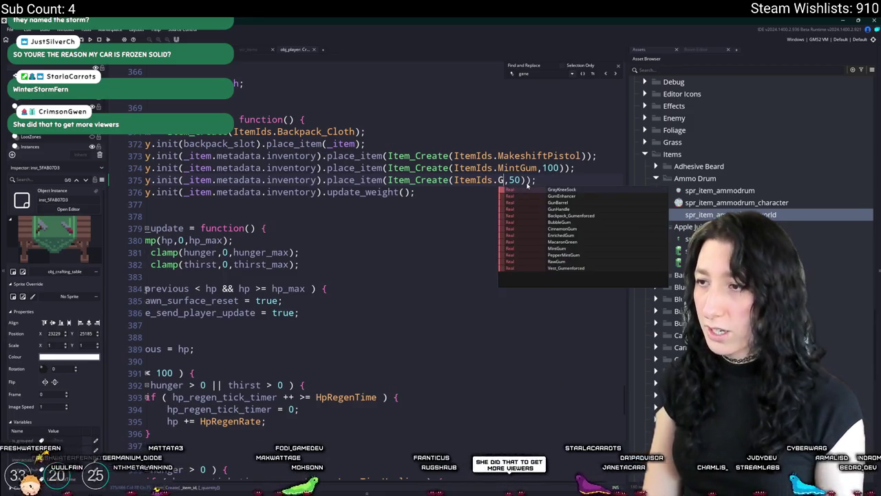
{"action": "key", "text": "Return"}
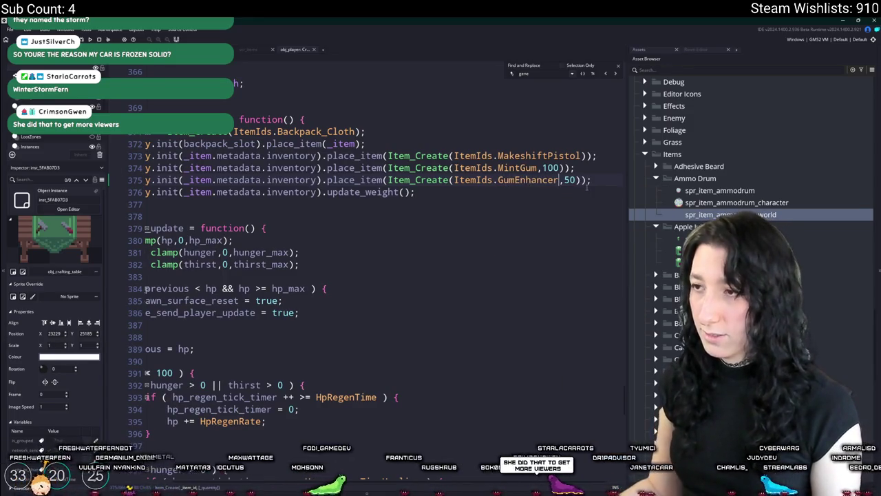
{"action": "type", "text": "1"}
{"action": "key", "text": "ctrl+d"}
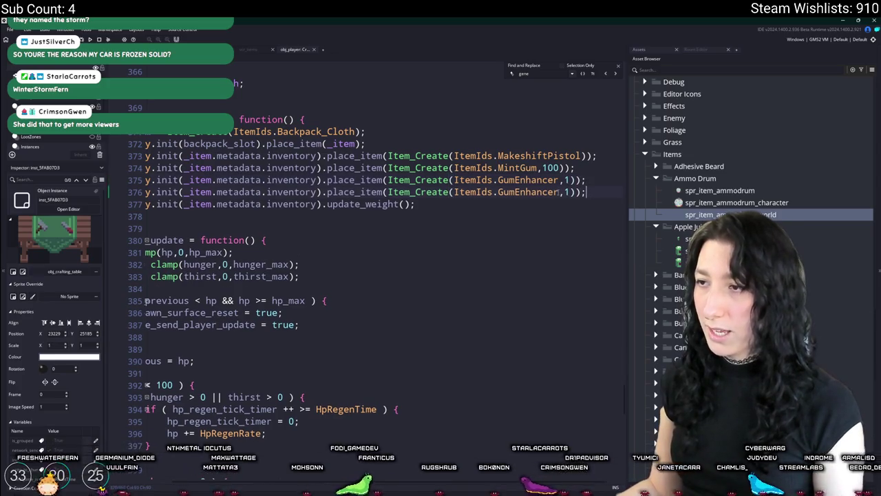
{"action": "double_click", "coordinate": [519, 192]}
{"action": "type", "text": "Ammo"}
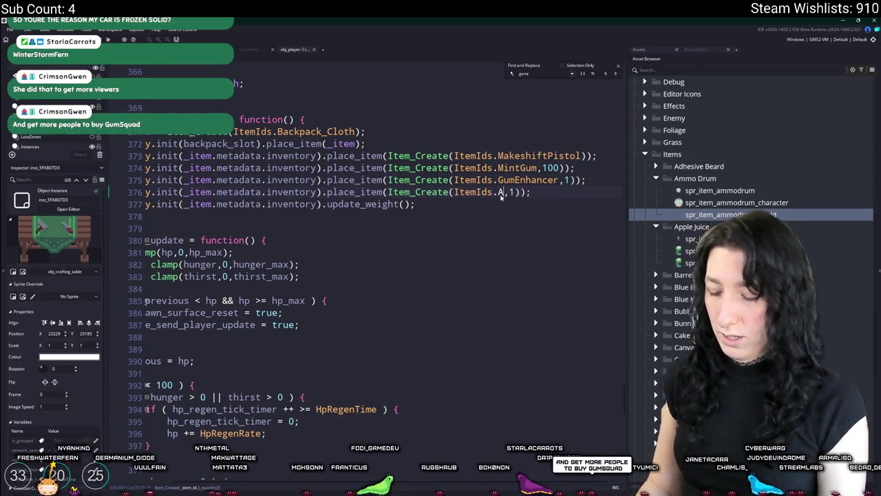
{"action": "key", "text": "Return"}
Add SpeedReloader and BarrelExtender item lines after the AmmoDrum line.
{"action": "key", "text": "ctrl+d"}
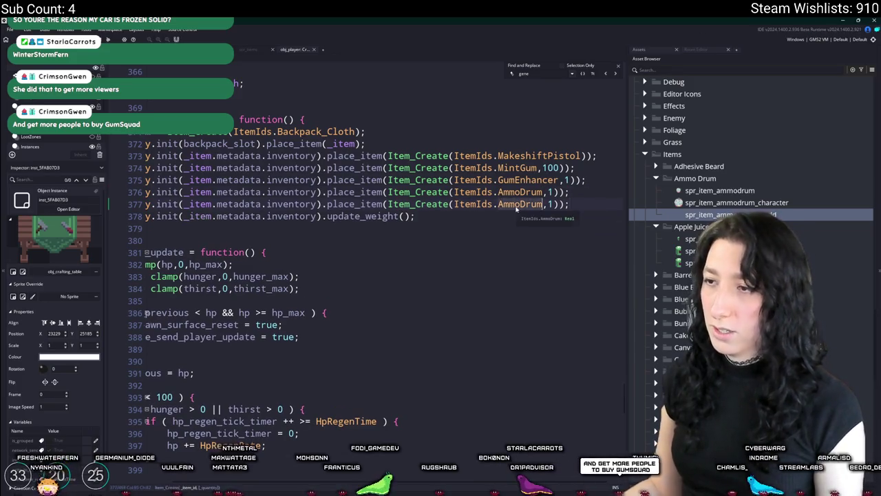
{"action": "type", "text": "pee"}
{"action": "key", "text": "Return"}
{"action": "key", "text": "ctrl+d"}
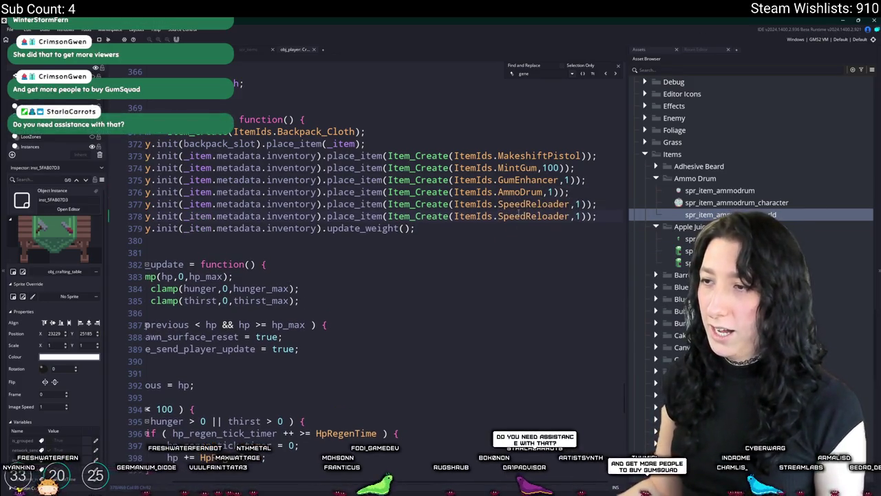
{"action": "double_click", "coordinate": [520, 217]}
{"action": "type", "text": "Bar"}
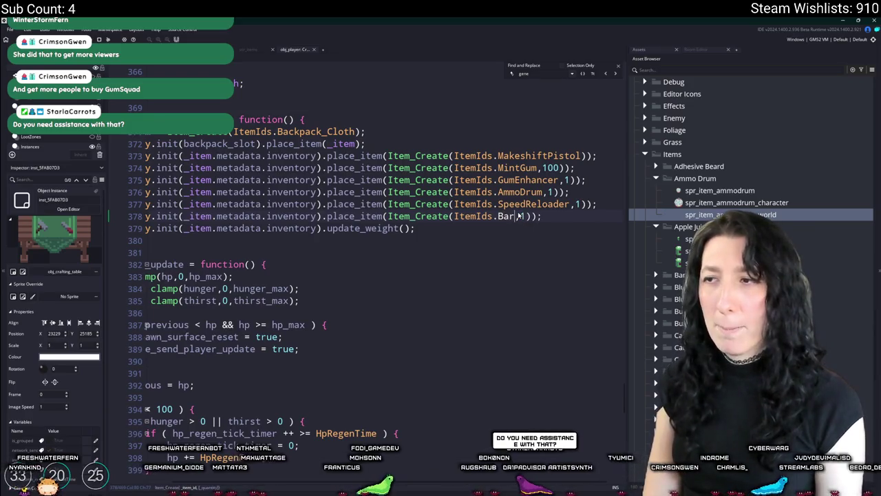
{"action": "key", "text": "Return"}
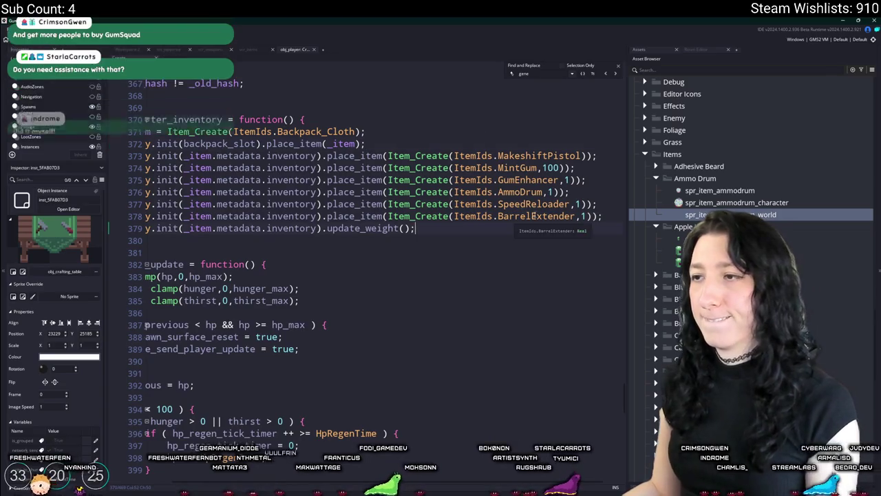
Paste a second set of the four weapon upgrade lines below line 378.
{"action": "double_click", "coordinate": [551, 168]}
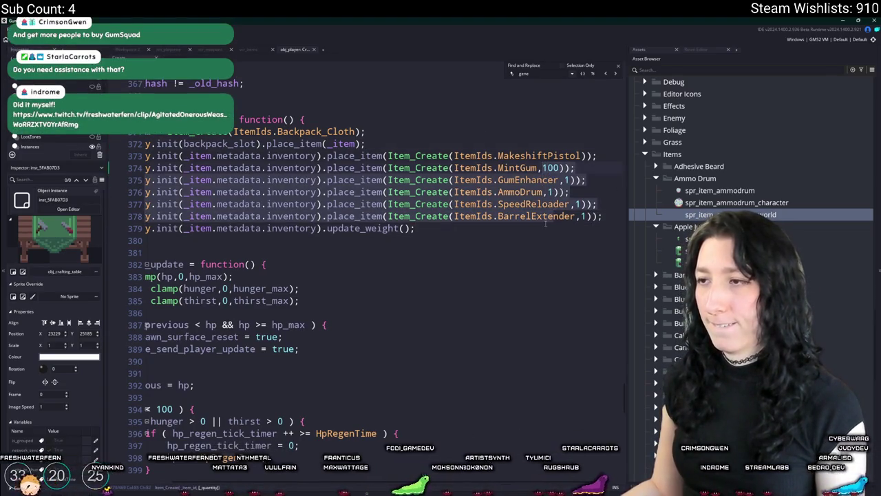
{"action": "key", "text": "ctrl+v"}
{"action": "key", "text": "ctrl+z"}
{"action": "key", "text": "ctrl+z"}
{"action": "key", "text": "ctrl+z"}
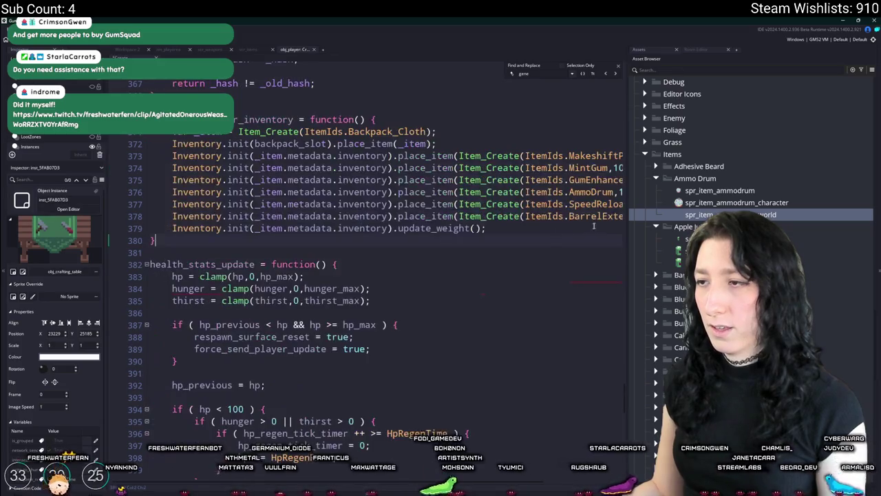
{"action": "key", "text": "ctrl+y"}
{"action": "key", "text": "ctrl+y"}
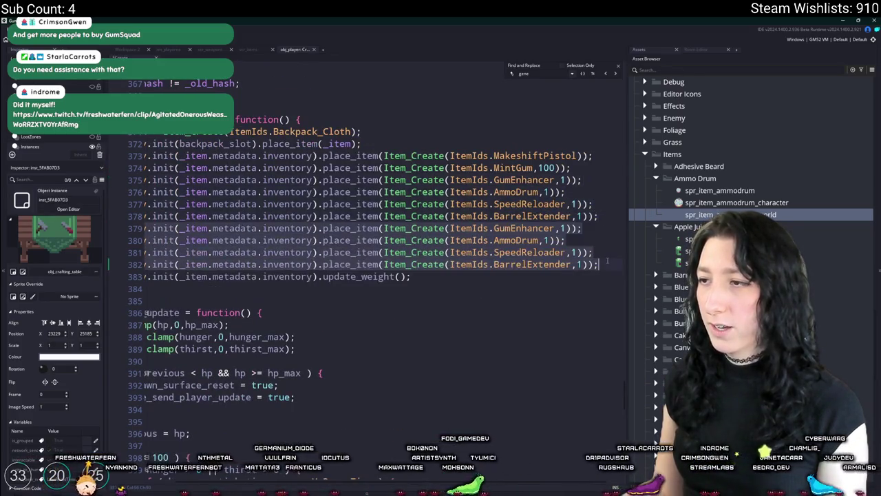
{"action": "left_click", "coordinate": [605, 187]}
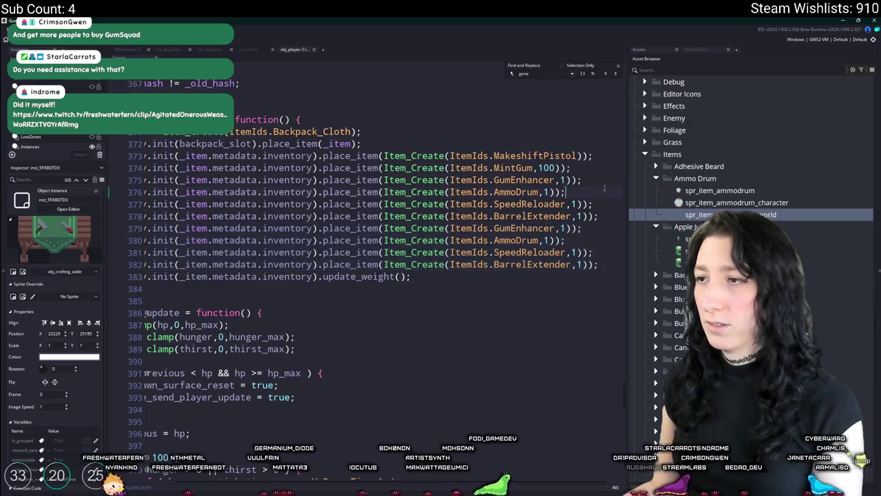
Duplicate the MakeshiftPistol line and rename the top copy MakeshiftShotgun.
{"action": "key", "text": "ctrl+d"}
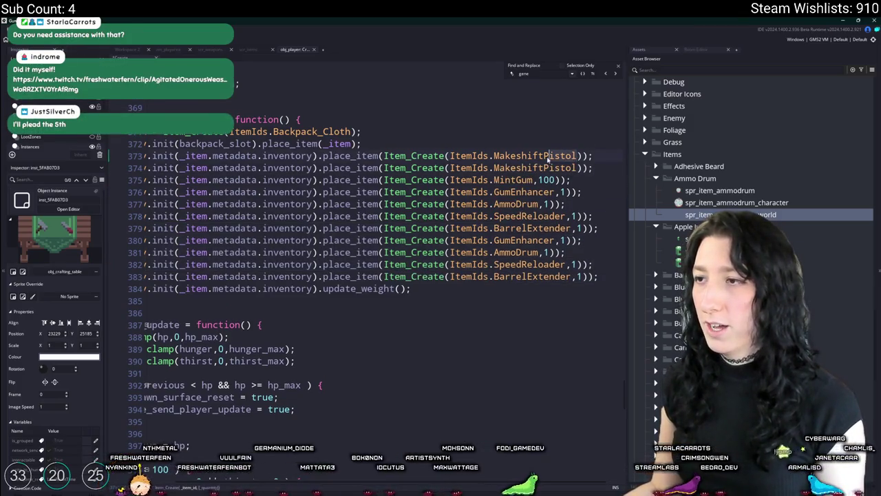
{"action": "left_click", "coordinate": [544, 156]}
{"action": "key", "text": "ctrl+Delete"}
{"action": "type", "text": "Shotgun"}
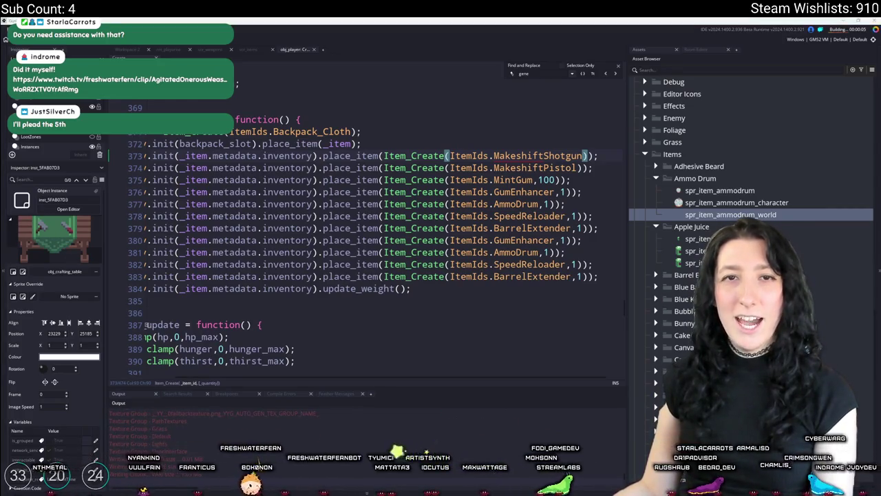
{"action": "key", "text": "alt+Tab"}
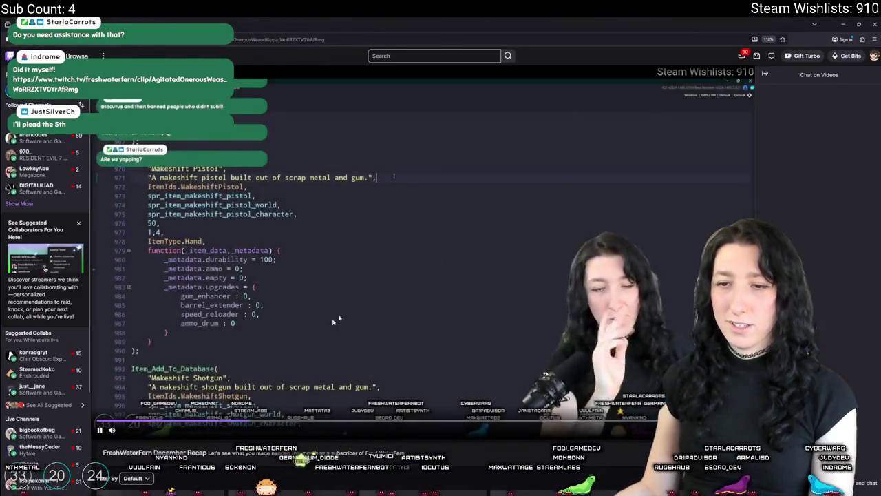
Watch the shared Twitch clip, then return to GameMaker and search Windows for 'discord'.
{"action": "scroll", "coordinate": [137, 436], "scroll_direction": "up", "scroll_amount": 3}
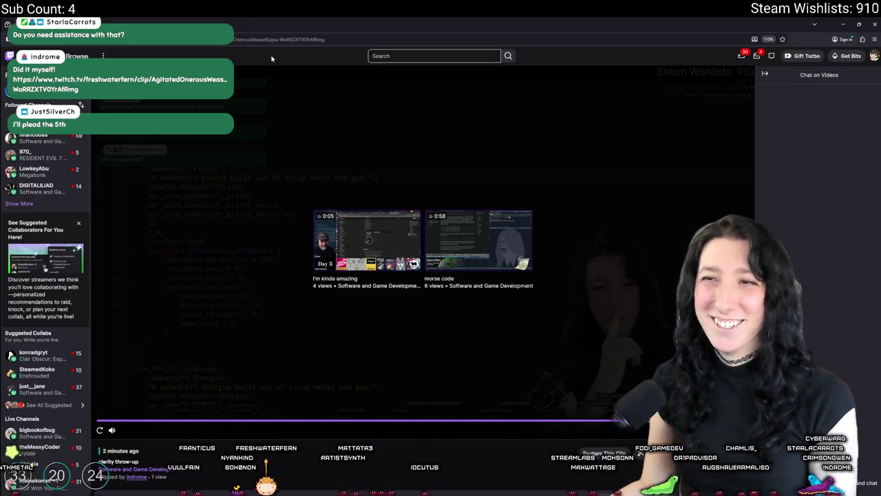
{"action": "key", "text": "ctrl+l"}
{"action": "key", "text": "alt+Tab"}
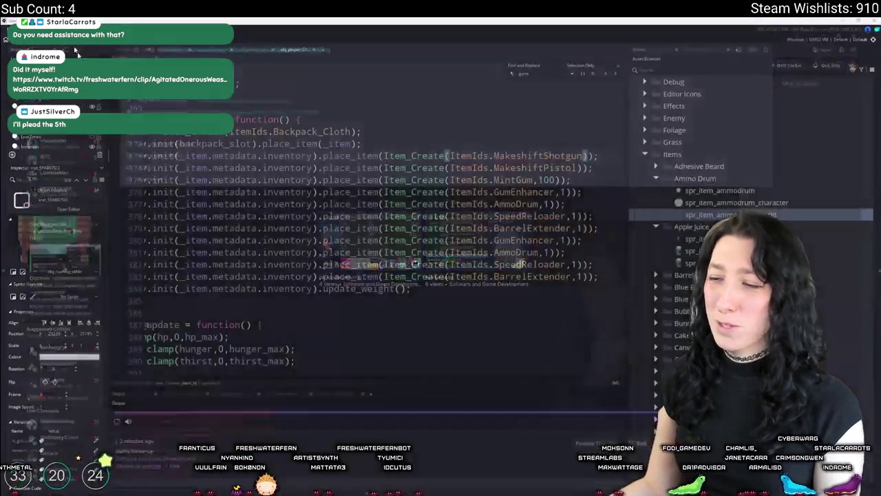
{"action": "key", "text": "super"}
{"action": "type", "text": "discord"}
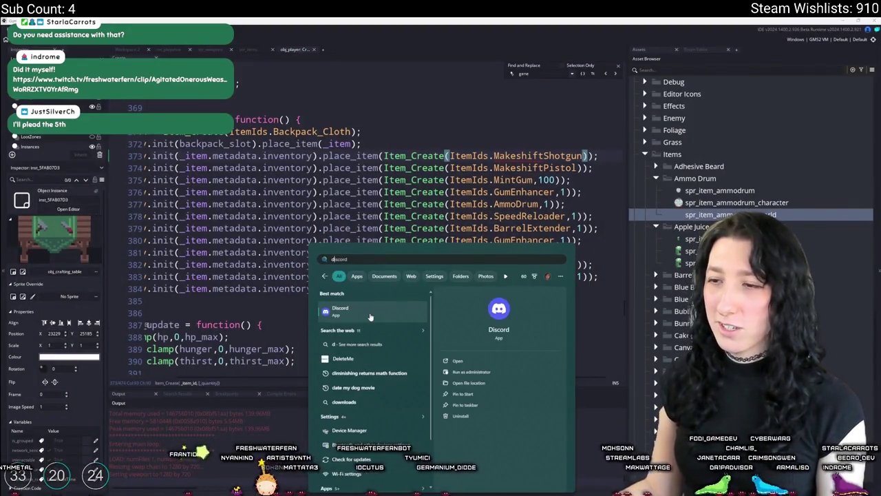
Close the Start menu's Discord search results.
{"action": "key", "text": "Return"}
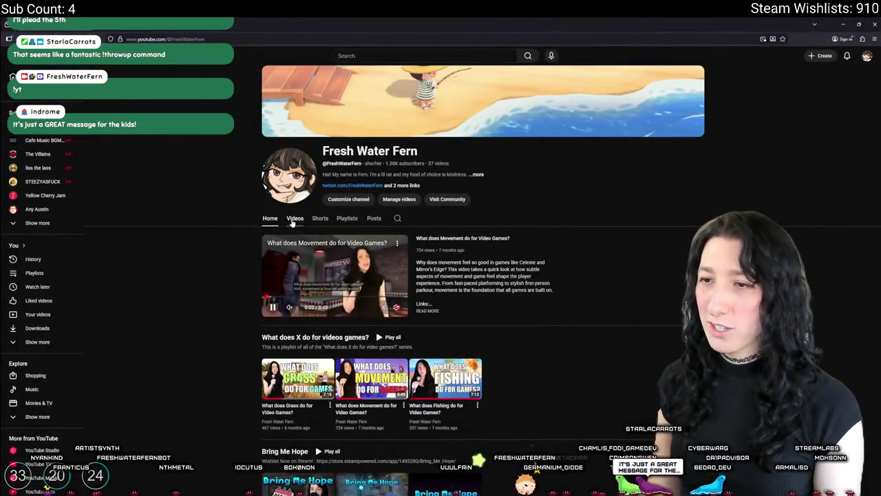
Open and pause the channel's 'Mic isn't working' and bottom-of-the-ocean Shorts.
{"action": "left_click", "coordinate": [293, 218]}
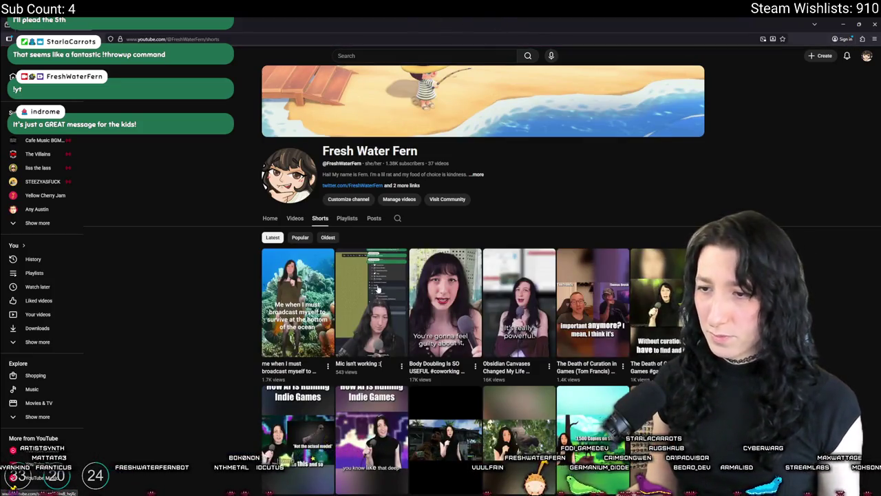
{"action": "left_click", "coordinate": [377, 290]}
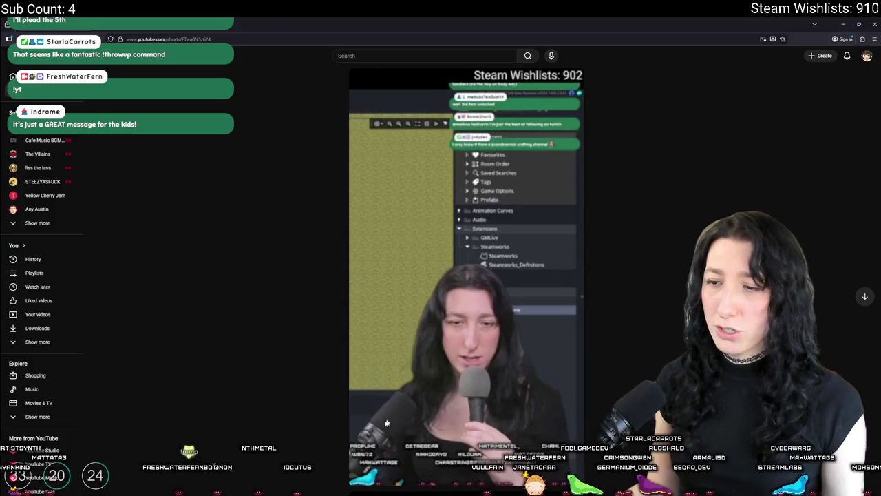
{"action": "key", "text": "alt+Left"}
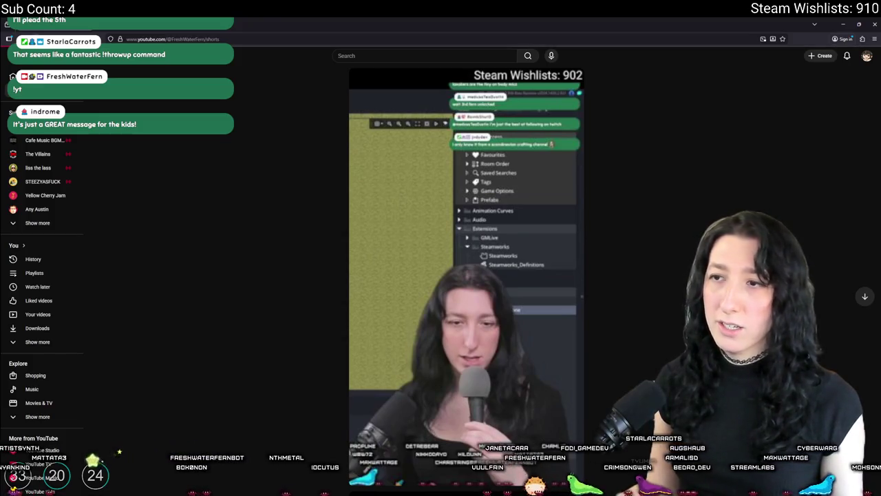
{"action": "left_click", "coordinate": [298, 276]}
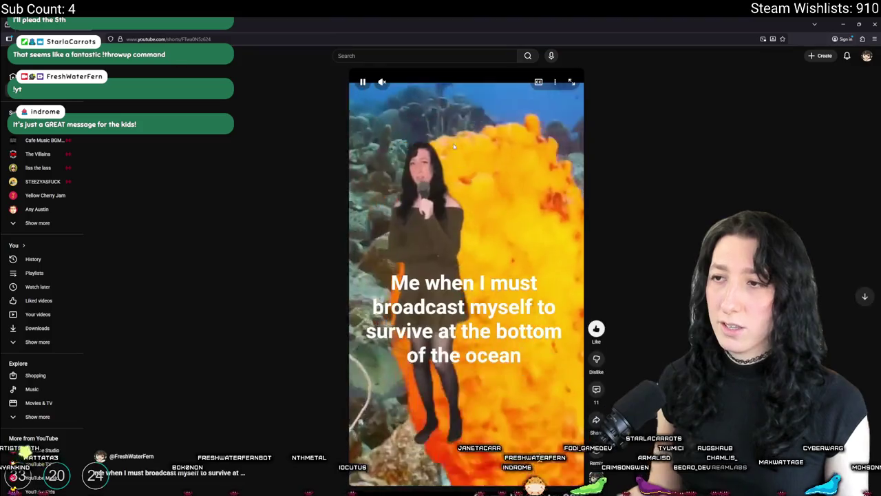
{"action": "key", "text": "space"}
{"action": "key", "text": "space"}
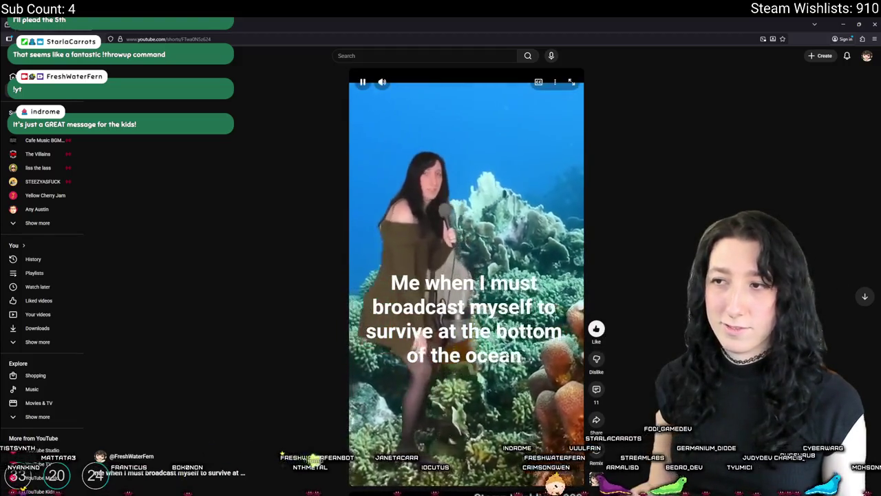
{"action": "key", "text": "space"}
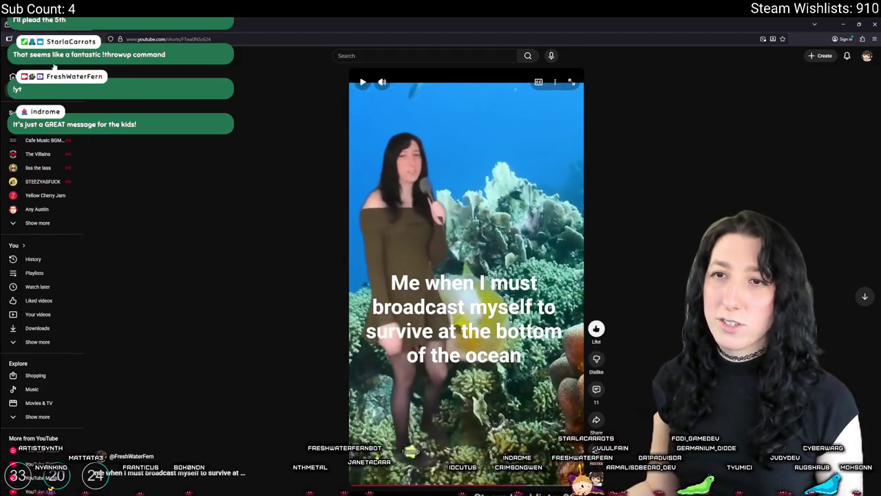
{"action": "key", "text": "alt+Left"}
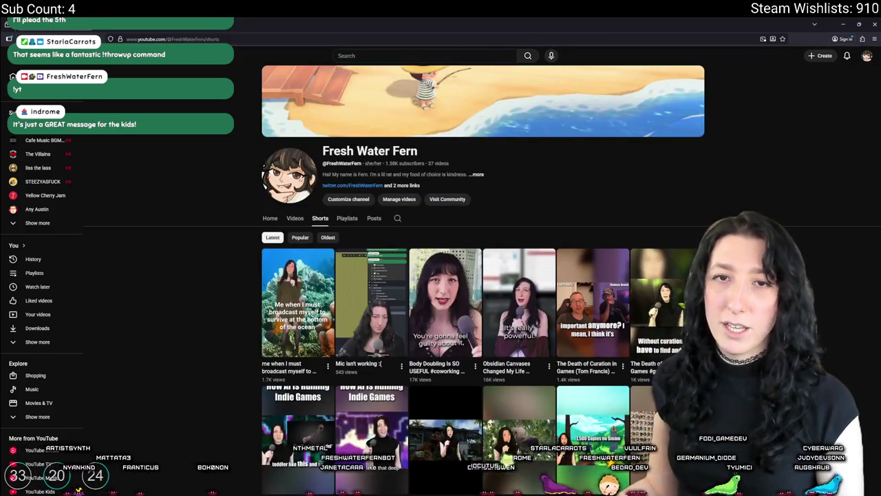
Show the channel's Videos list, then return to the GameMaker code editor.
{"action": "scroll", "coordinate": [526, 352], "scroll_direction": "down", "scroll_amount": 1}
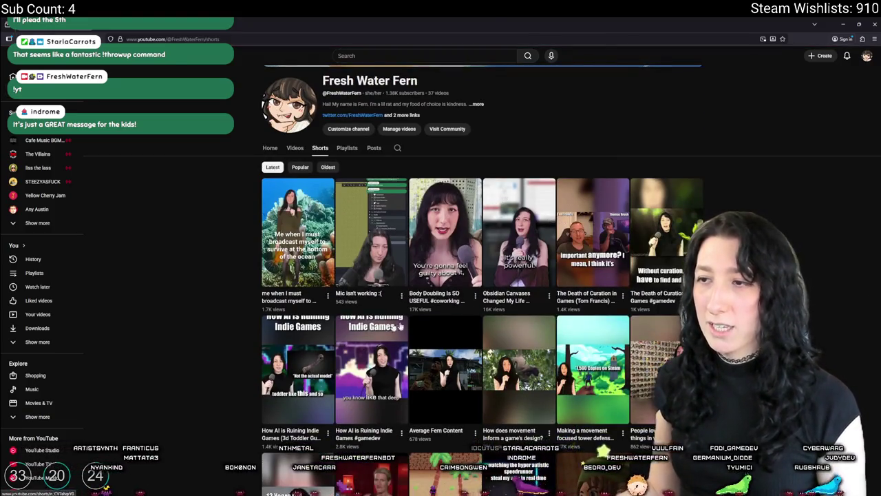
{"action": "scroll", "coordinate": [400, 131], "scroll_direction": "down", "scroll_amount": 1}
{"action": "scroll", "coordinate": [313, 225], "scroll_direction": "up", "scroll_amount": 3}
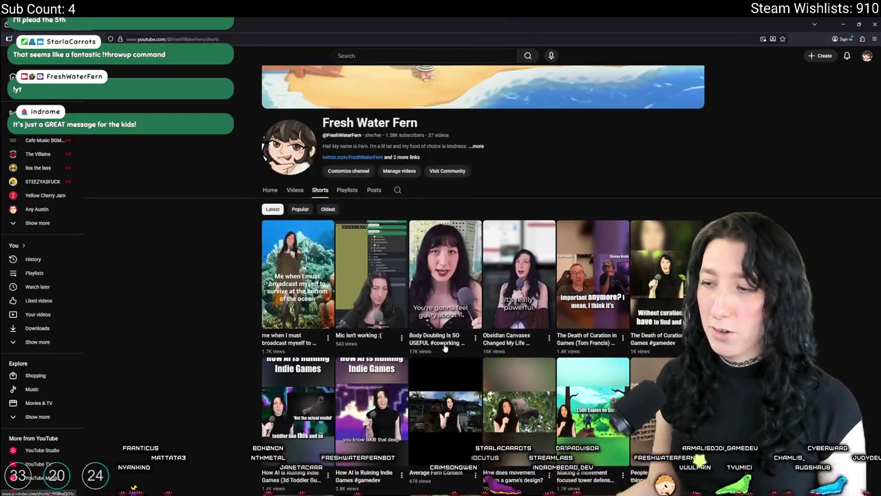
{"action": "left_click", "coordinate": [295, 218]}
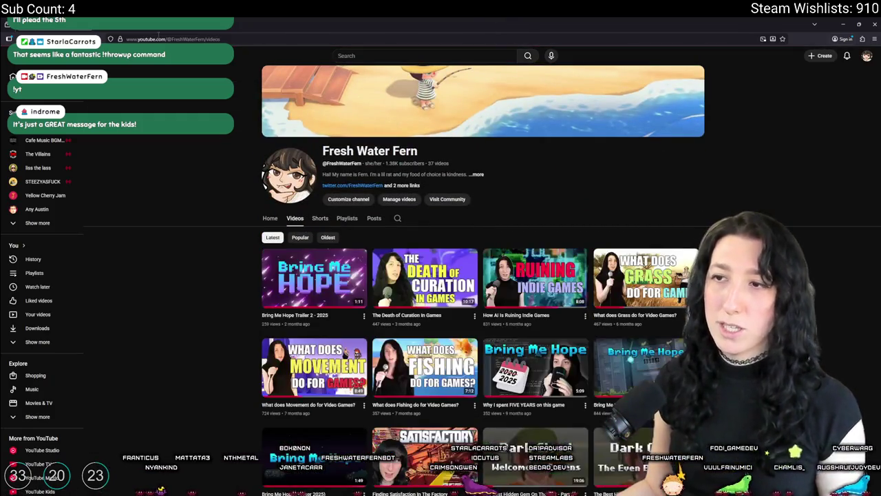
{"action": "key", "text": "alt+Tab"}
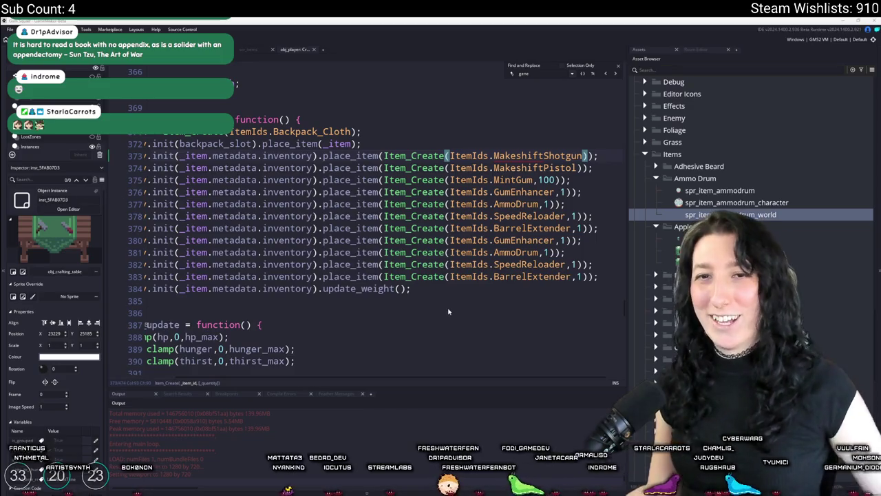
Verify MakeshiftShotgun's ItemIds definition, then run the game and maximize its window.
{"action": "left_click", "coordinate": [455, 251]}
{"action": "scroll", "coordinate": [462, 238], "scroll_direction": "down", "scroll_amount": 1}
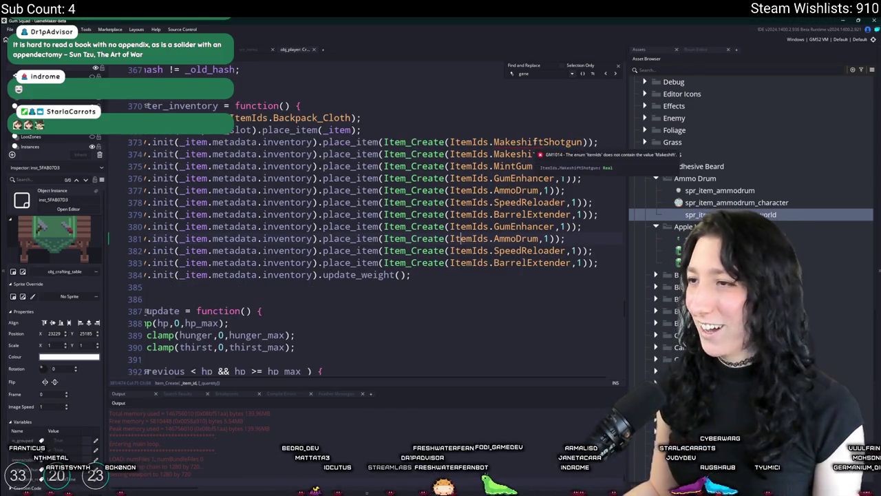
{"action": "left_click", "coordinate": [534, 142]}
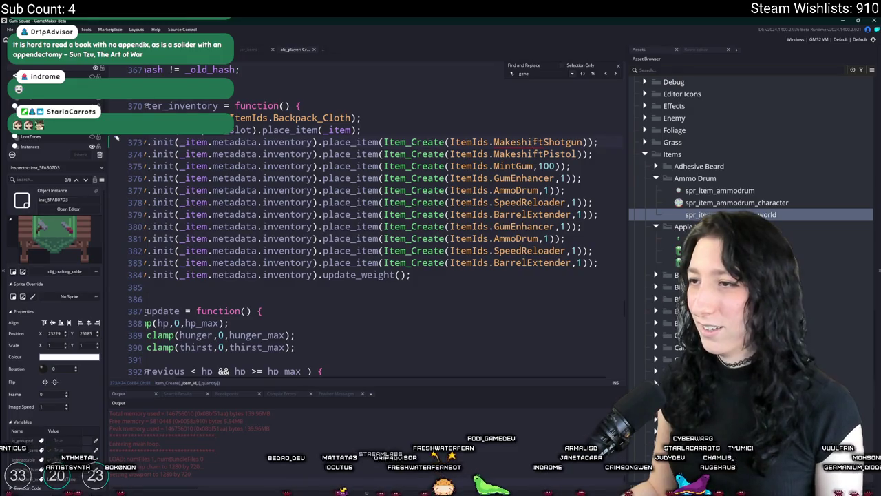
{"action": "key", "text": "F12"}
{"action": "key", "text": "alt+Left"}
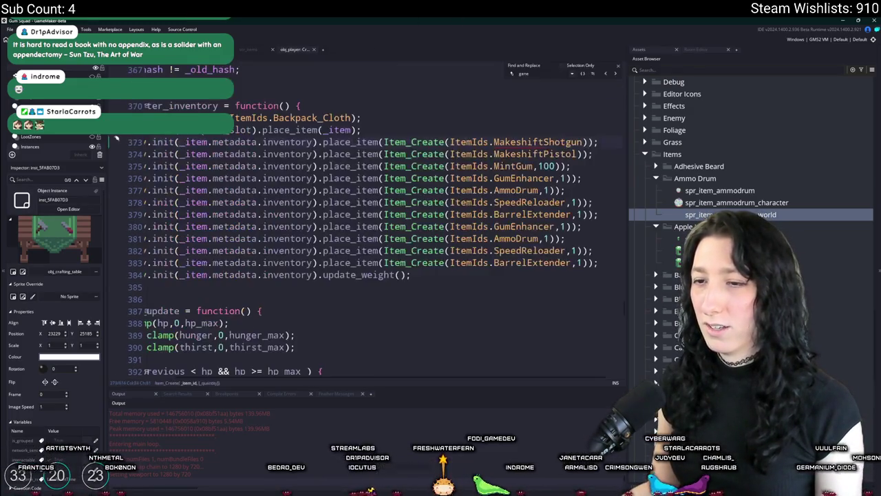
{"action": "double_click", "coordinate": [534, 142]}
{"action": "key", "text": "BackSpace"}
{"action": "key", "text": "ctrl+space"}
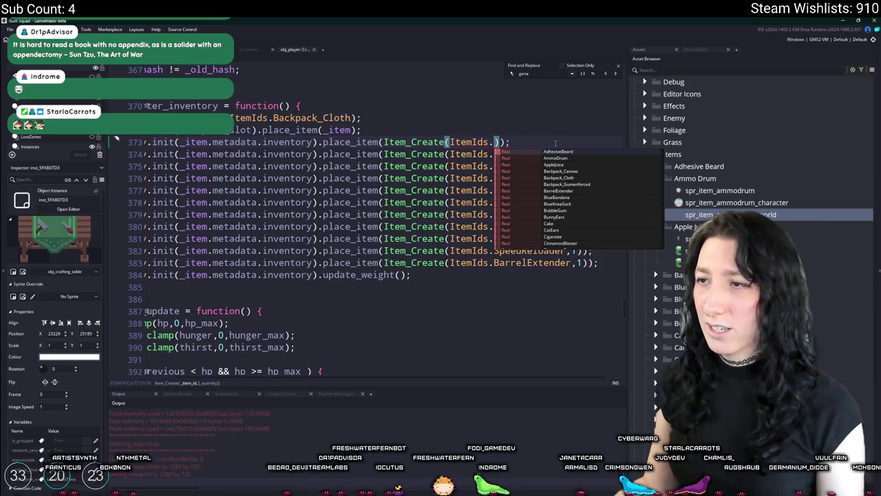
{"action": "key", "text": "Return"}
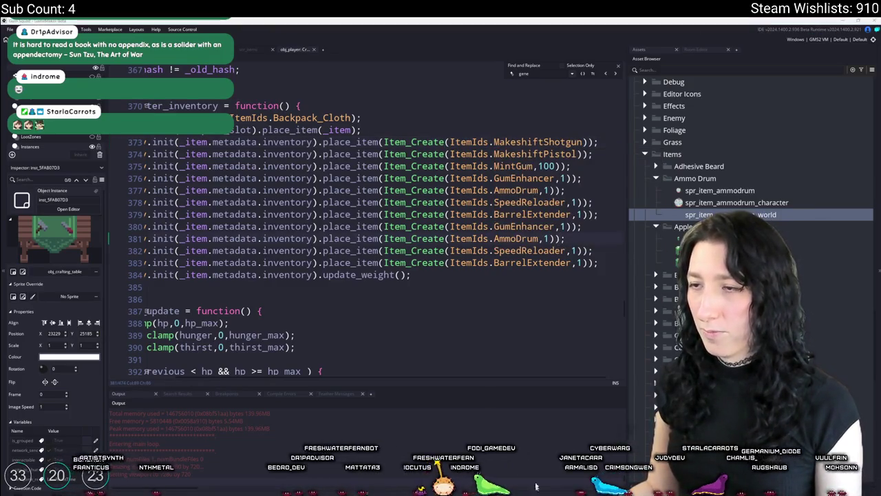
{"action": "double_click", "coordinate": [475, 140]}
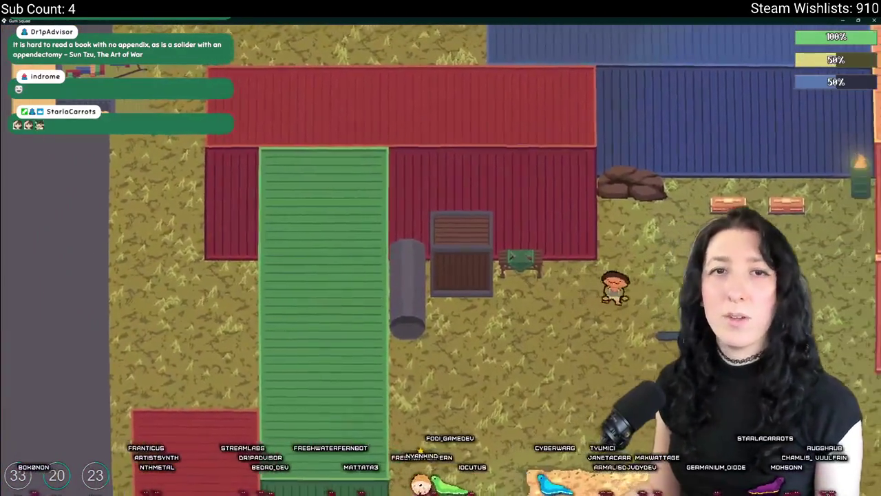
Walk around the yard and open the inventory to view the makeshift guns, gum and upgrades.
{"action": "key", "text": "w"}
{"action": "key", "text": "Tab"}
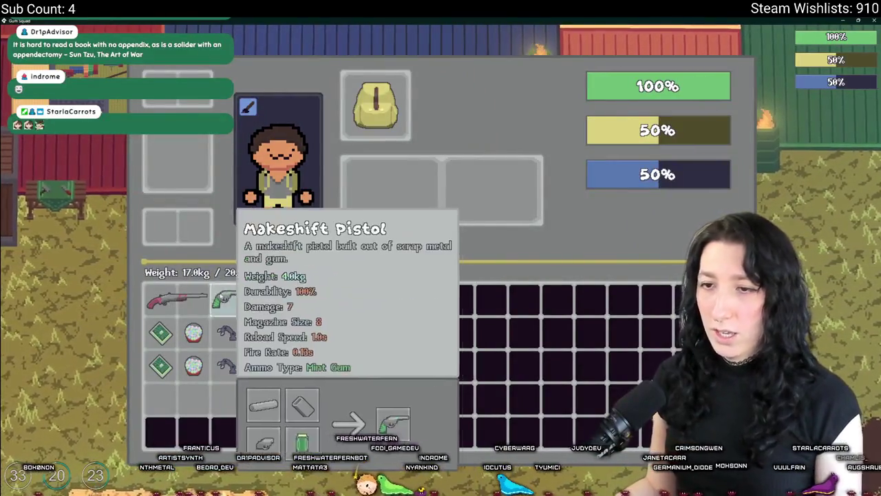
{"action": "key", "text": "Tab"}
{"action": "key", "text": "a"}
{"action": "key", "text": "s"}
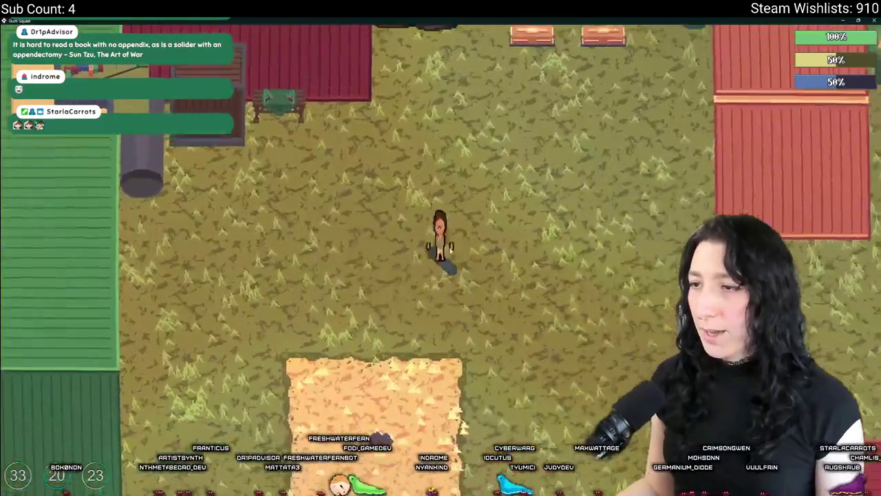
{"action": "key", "text": "w"}
{"action": "key", "text": "d"}
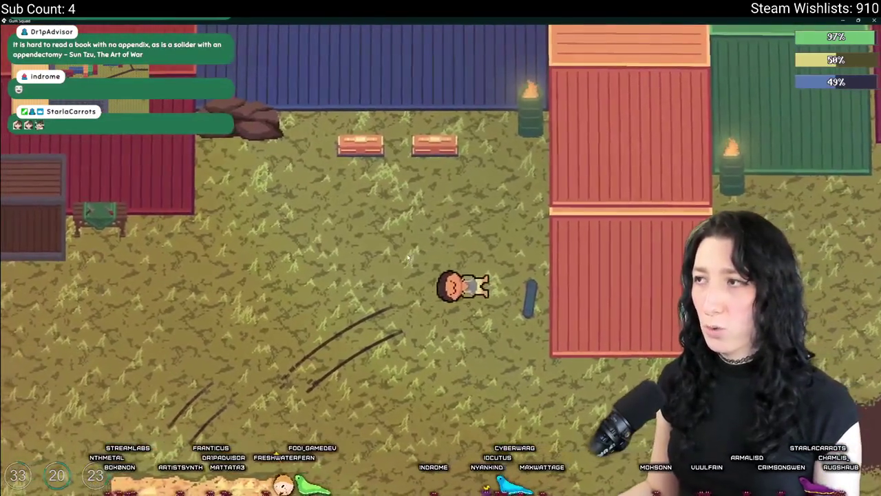
{"action": "key", "text": "a"}
{"action": "key", "text": "w"}
{"action": "key", "text": "Tab"}
{"action": "key", "text": "Tab"}
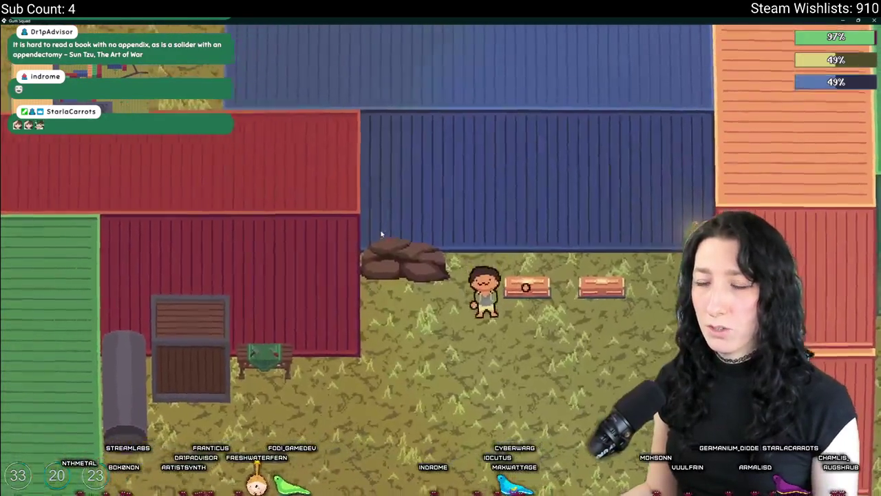
{"action": "key", "text": "s"}
{"action": "key", "text": "a"}
{"action": "key", "text": "Escape"}
{"action": "key", "text": "Escape"}
{"action": "key", "text": "Tab"}
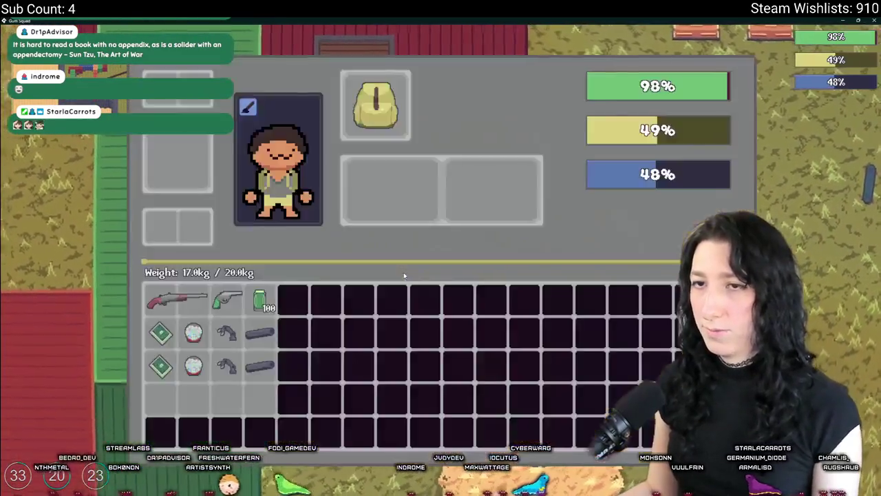
{"action": "key", "text": "Tab"}
Keep walking the character around the containers and crates in the yard.
{"action": "key", "text": "s"}
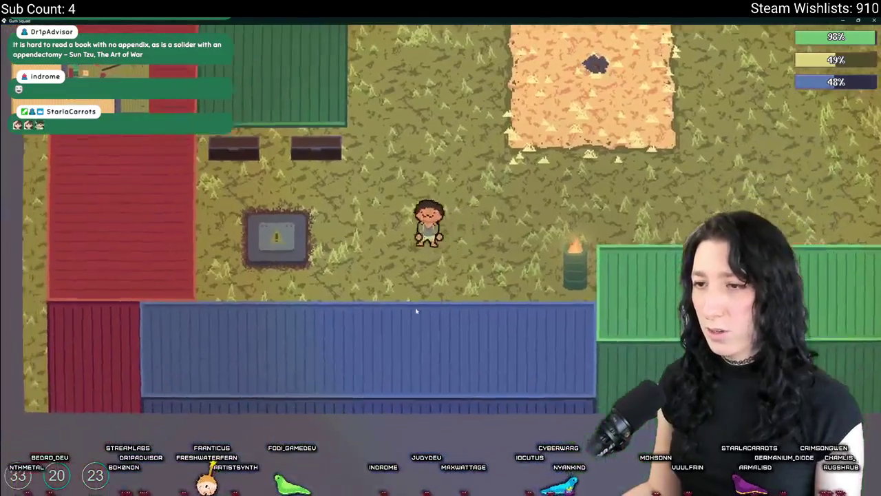
{"action": "key", "text": "a"}
{"action": "key", "text": "d"}
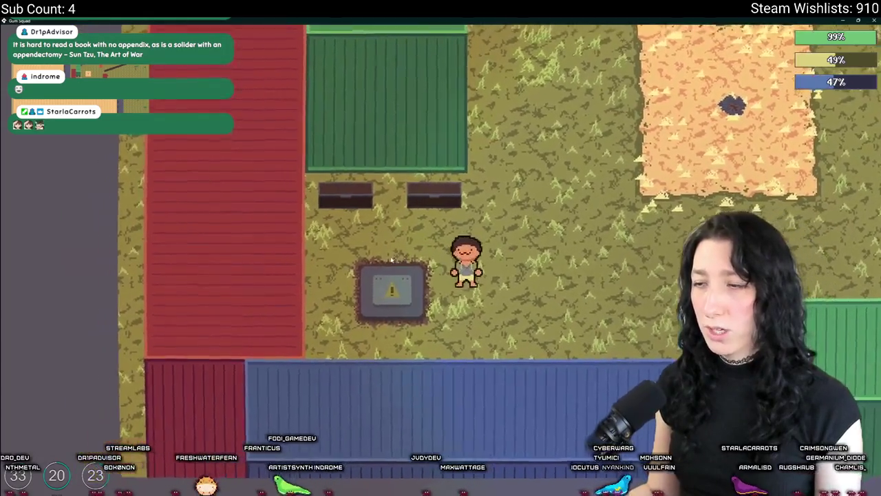
{"action": "key", "text": "w"}
{"action": "key", "text": "w"}
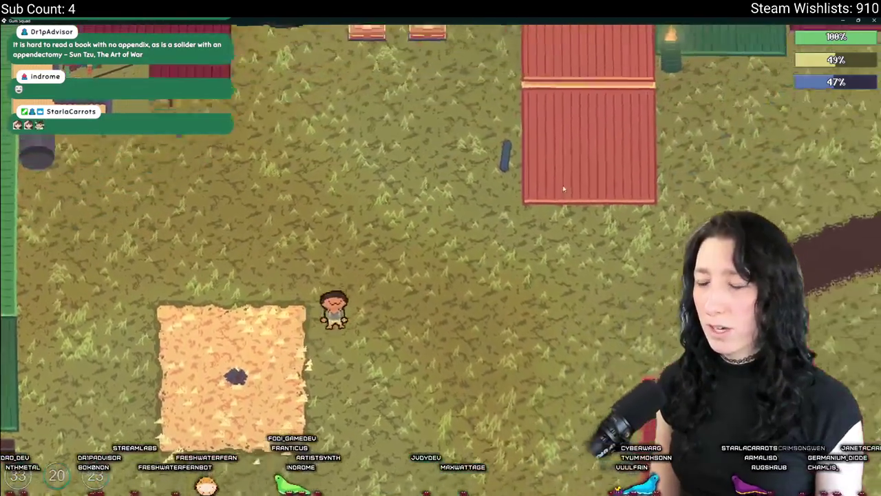
{"action": "key", "text": "a"}
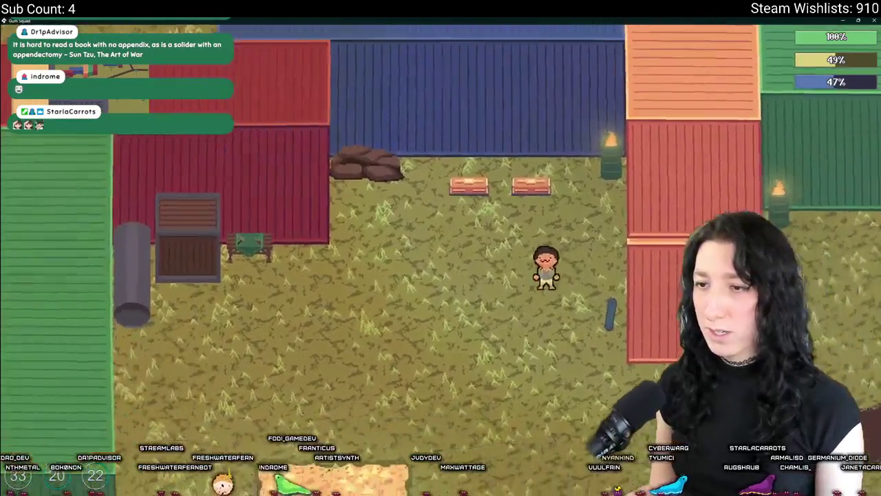
{"action": "key", "text": "a"}
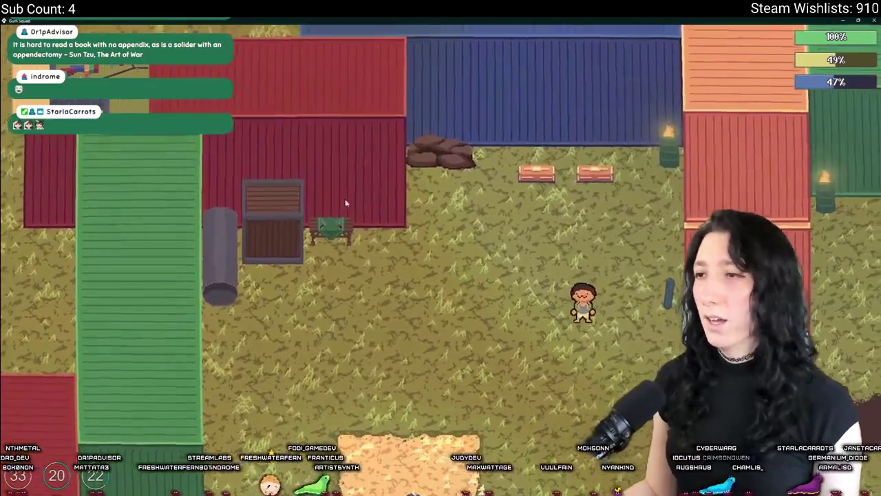
{"action": "key", "text": "w"}
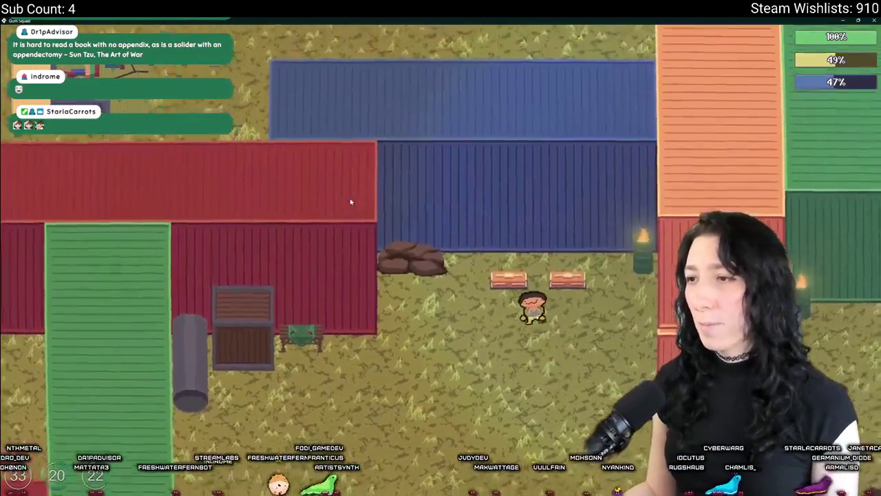
{"action": "key", "text": "a"}
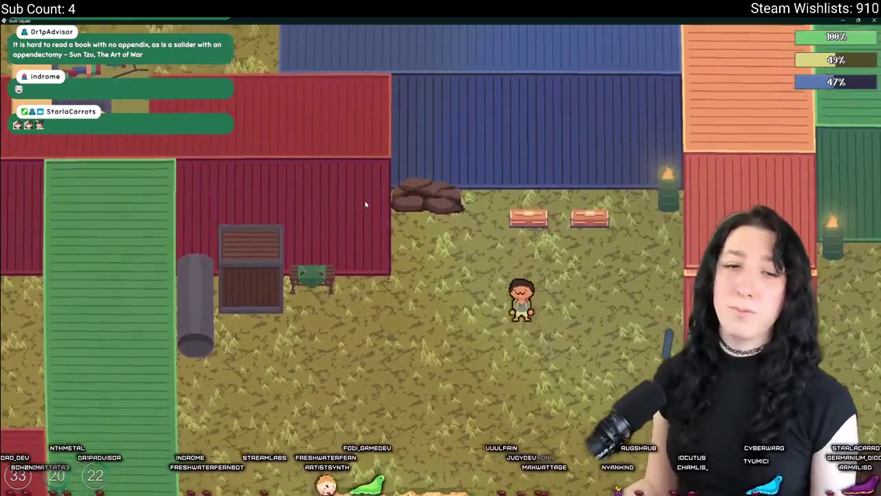
{"action": "key", "text": "s"}
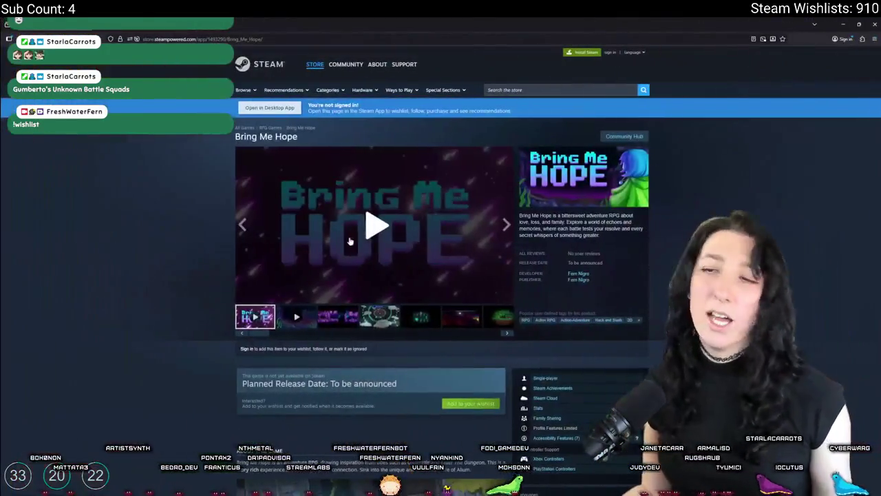
Start the Bring Me Hope trailer, switch to the second, Gameplay trailer, and go full screen.
{"action": "left_click", "coordinate": [349, 241]}
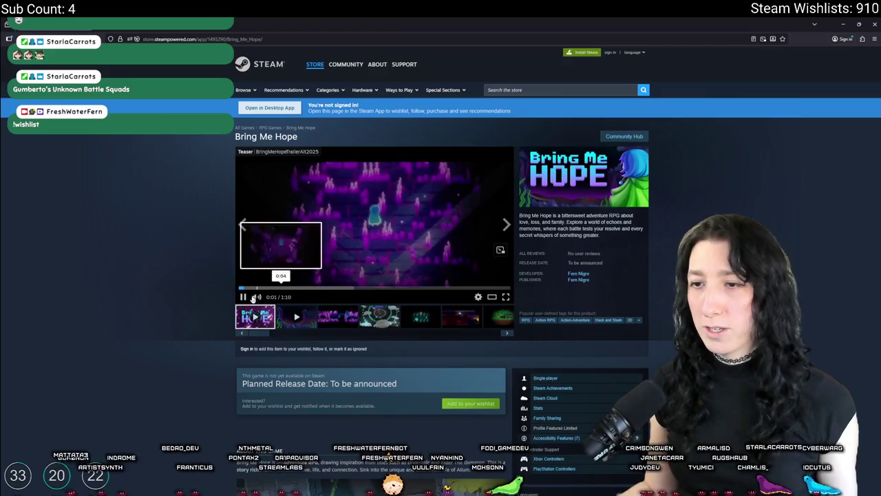
{"action": "left_click", "coordinate": [280, 310]}
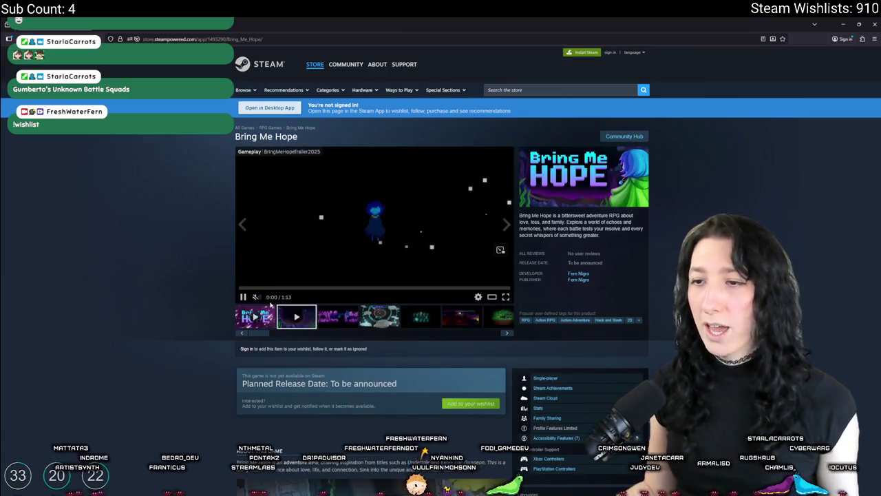
{"action": "left_click", "coordinate": [506, 298]}
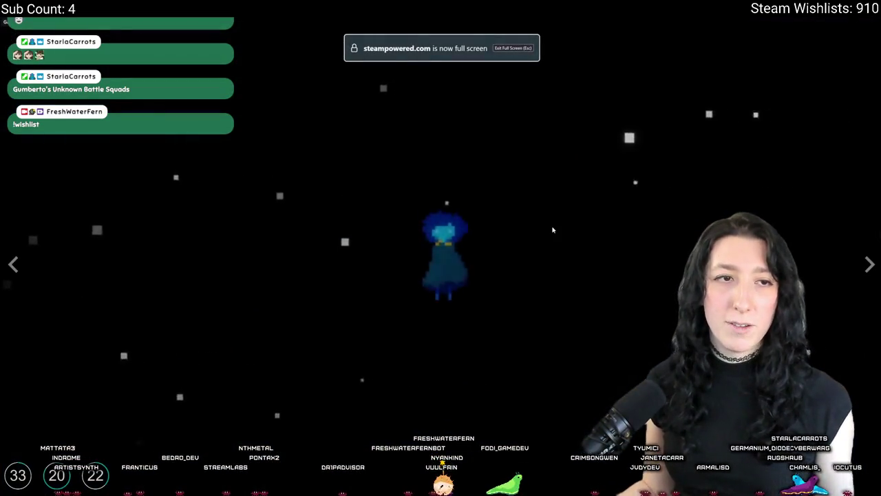